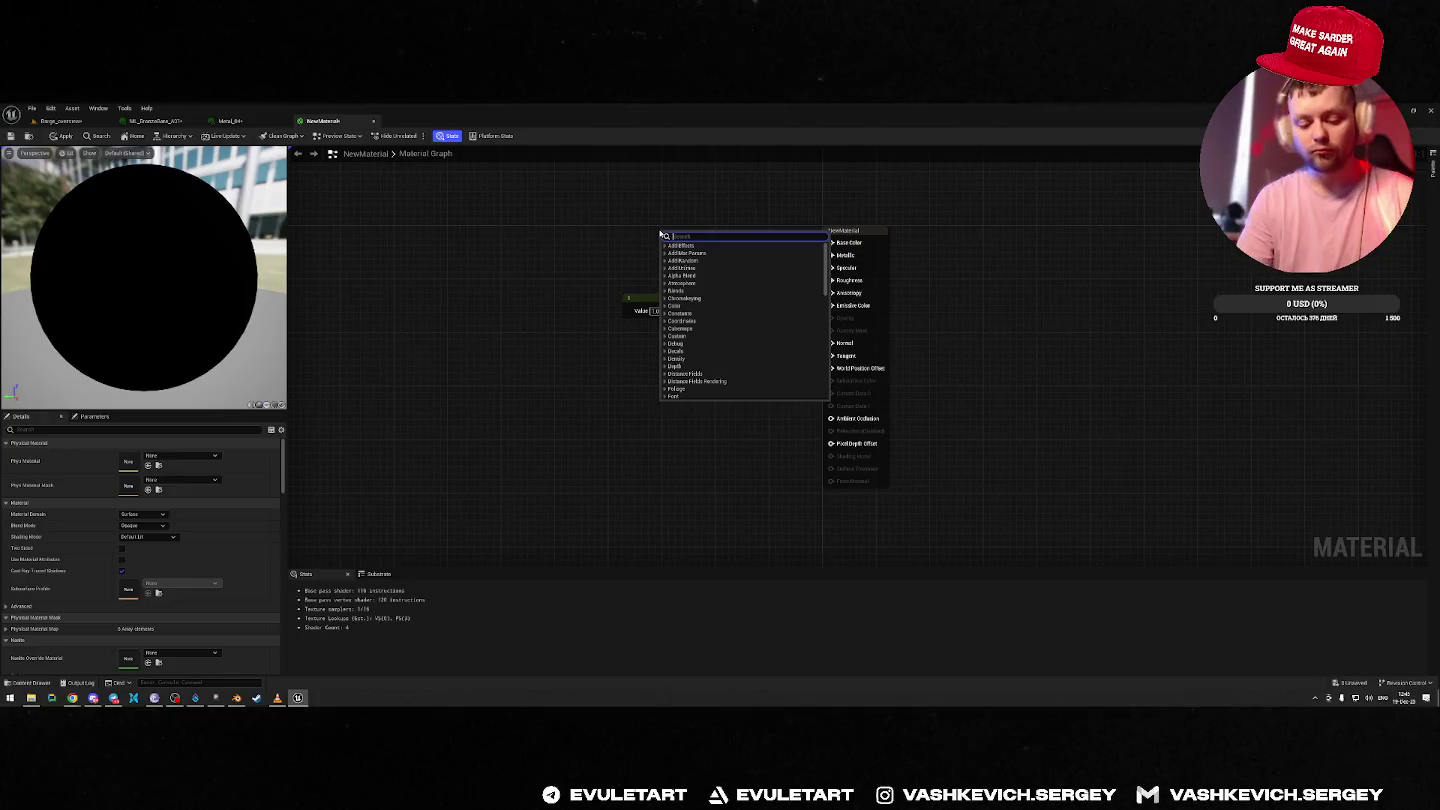
Dismiss the node search after trying 'color' and 'float4' queries, adding no node.
type("color")
left_click(662, 236)
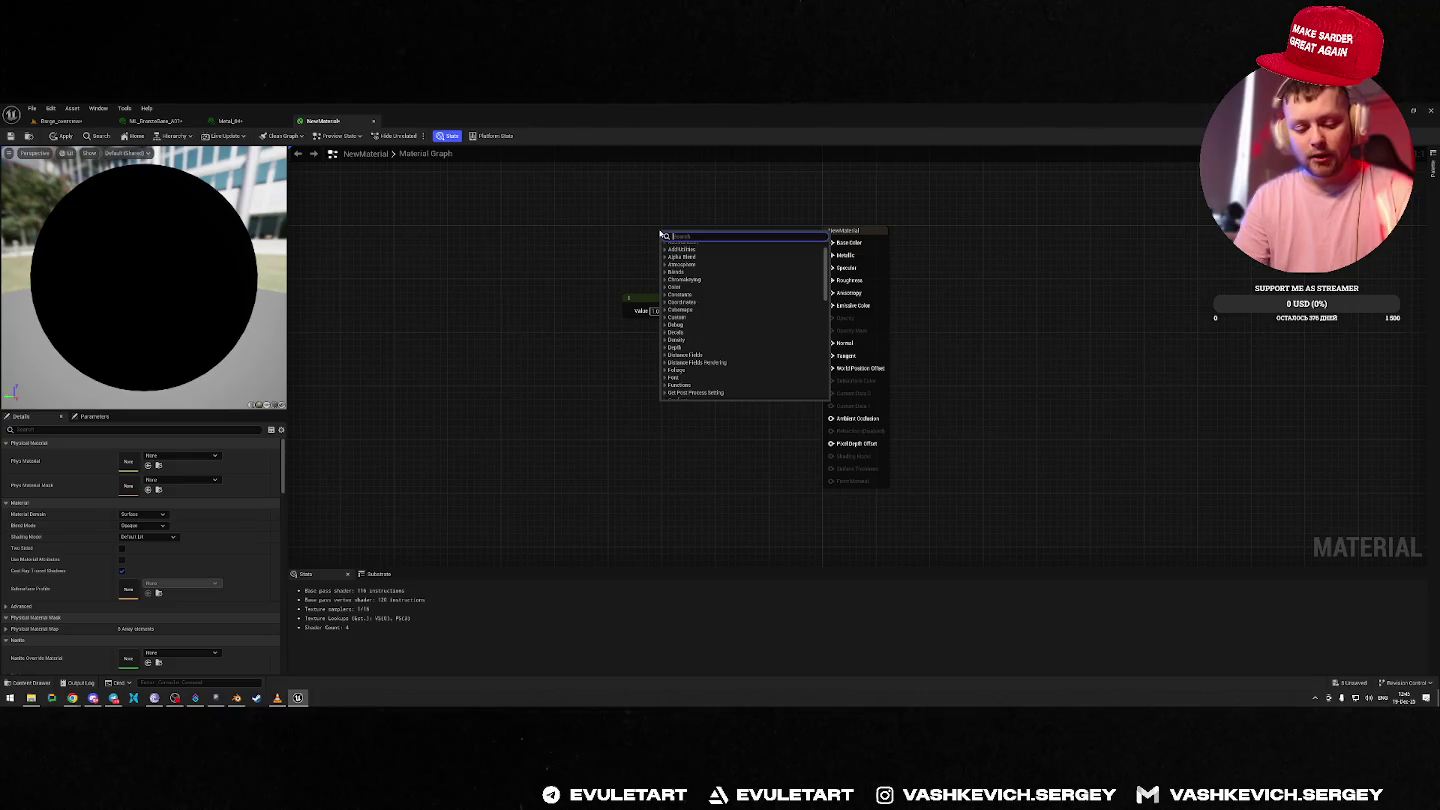
type("float4")
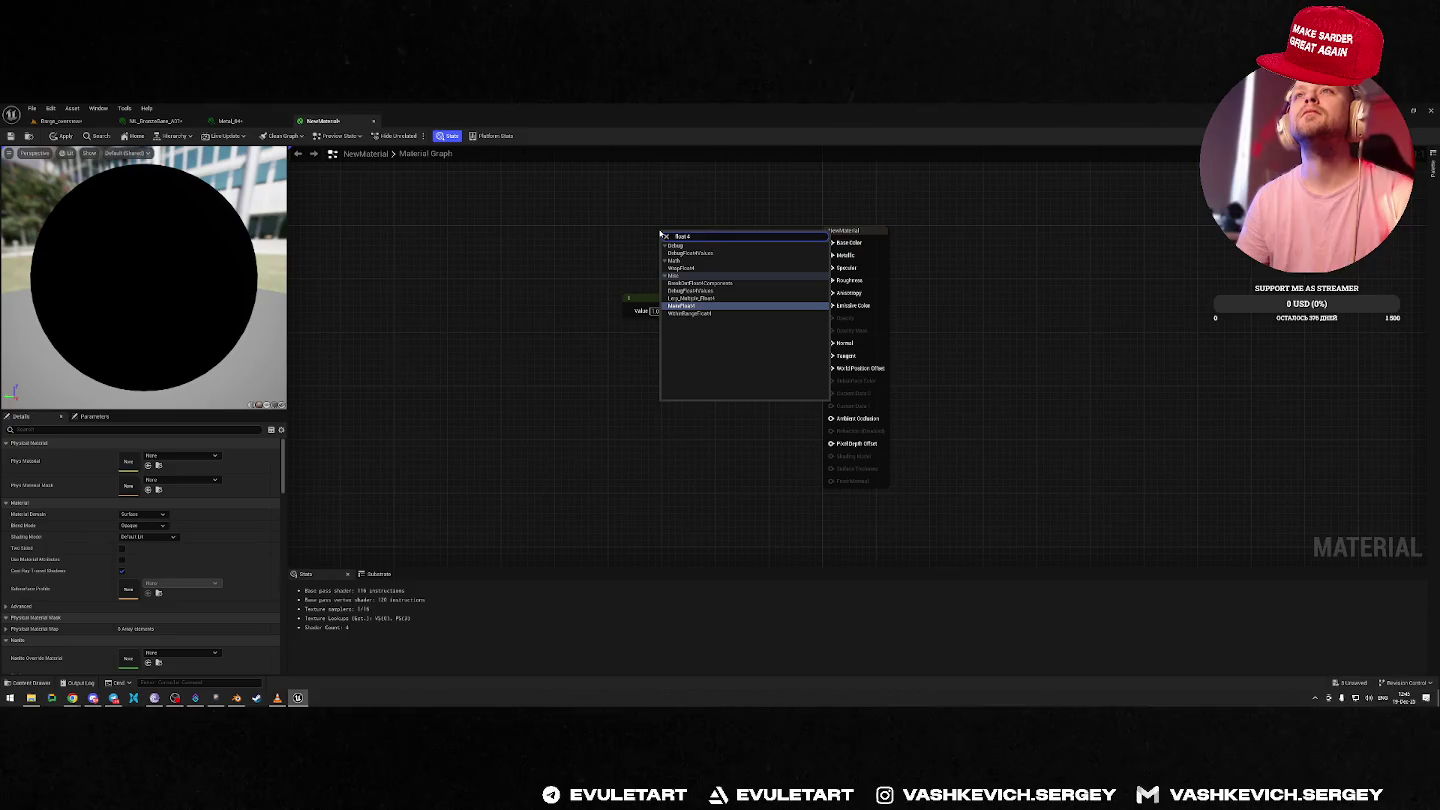
key("Escape")
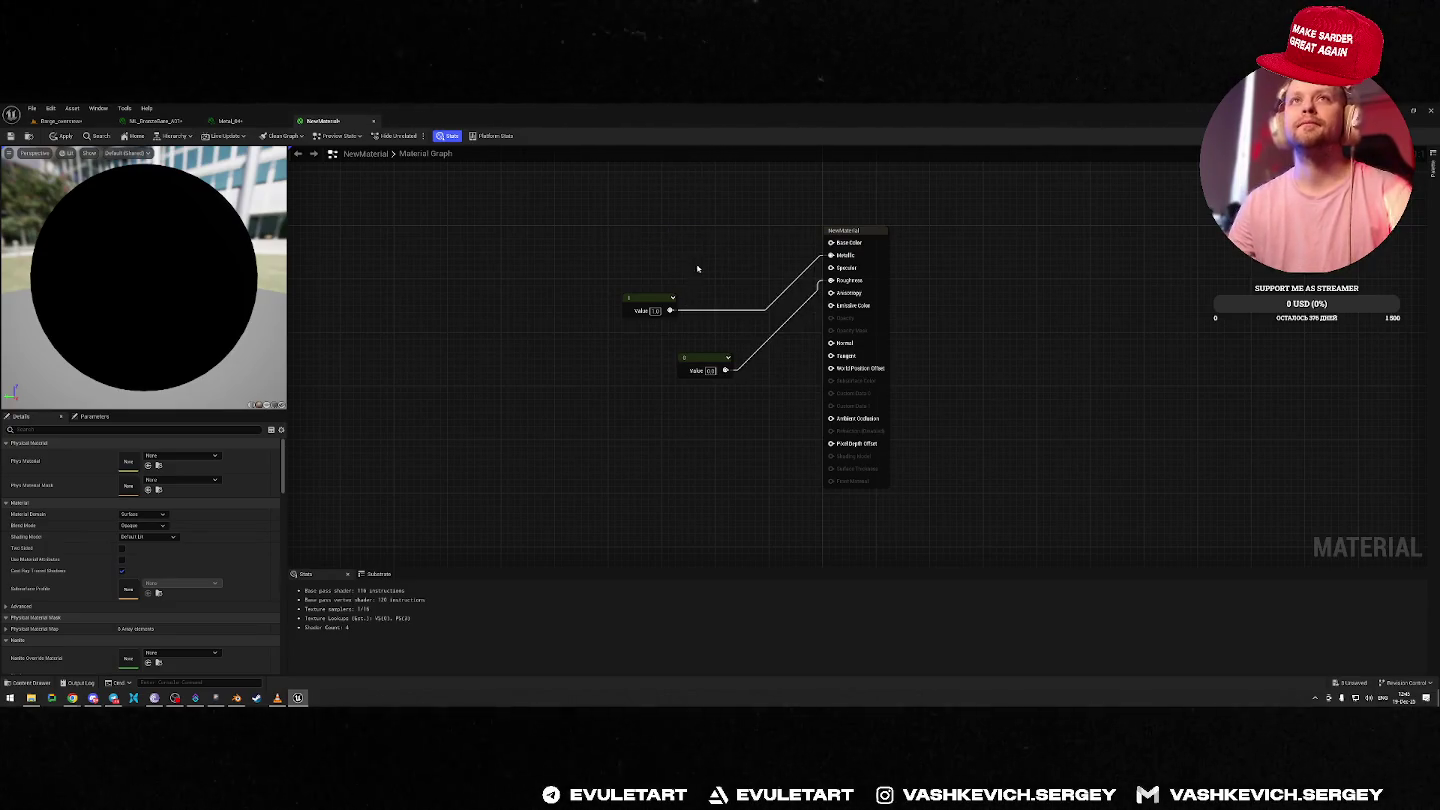
Open MI_PlaneMat_Metallic from the Metal instance, then return to the NewMaterial graph.
left_click(229, 121)
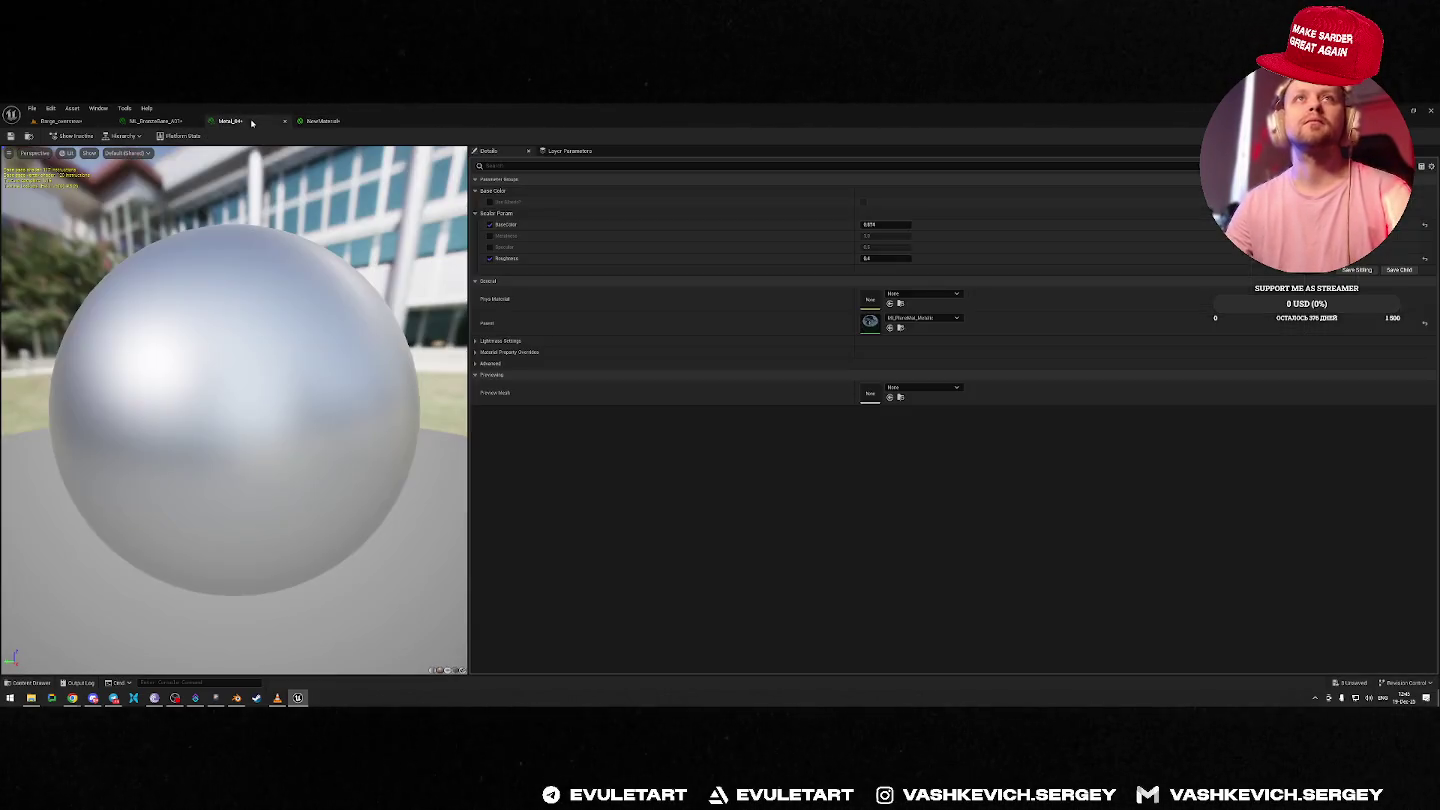
double_click(867, 323)
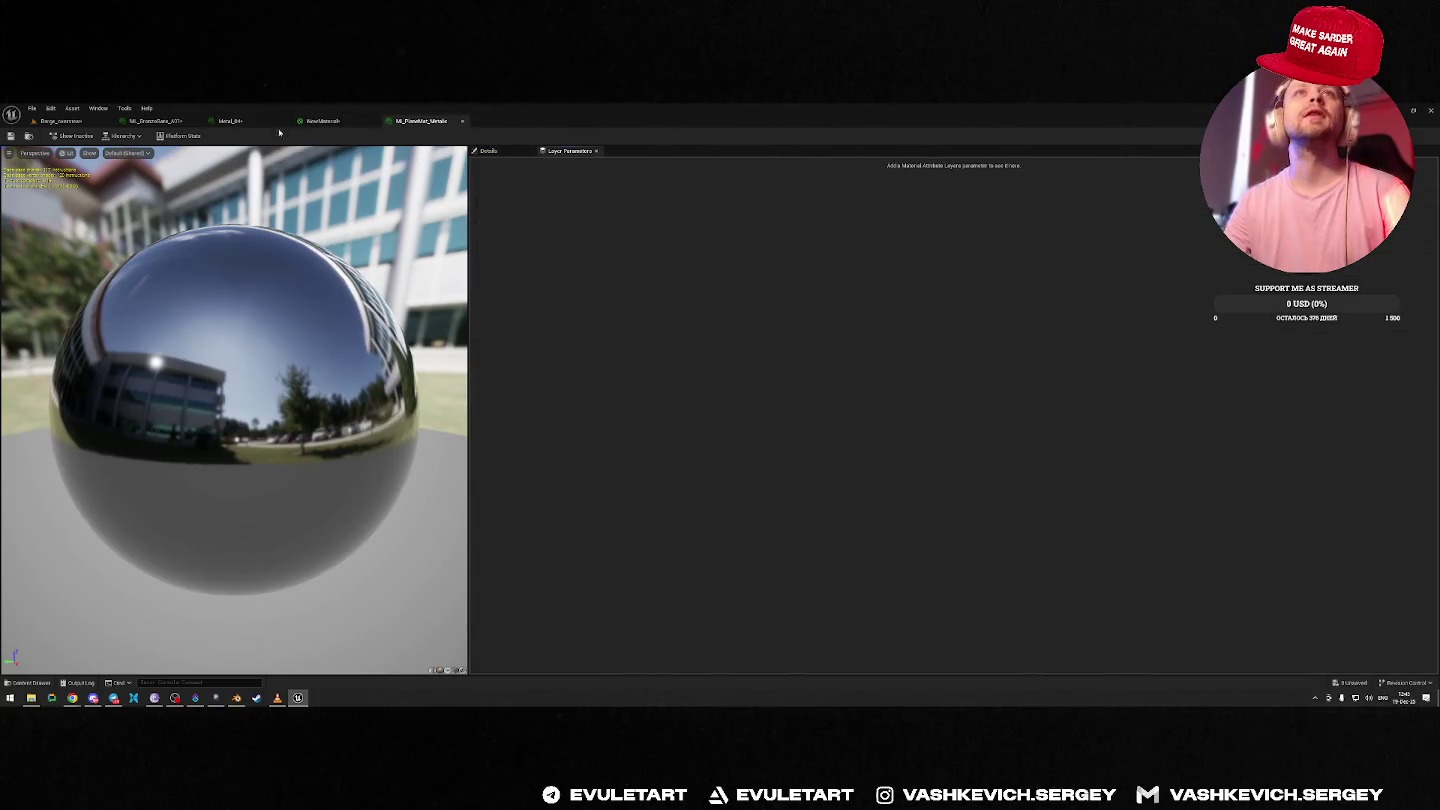
left_click(321, 120)
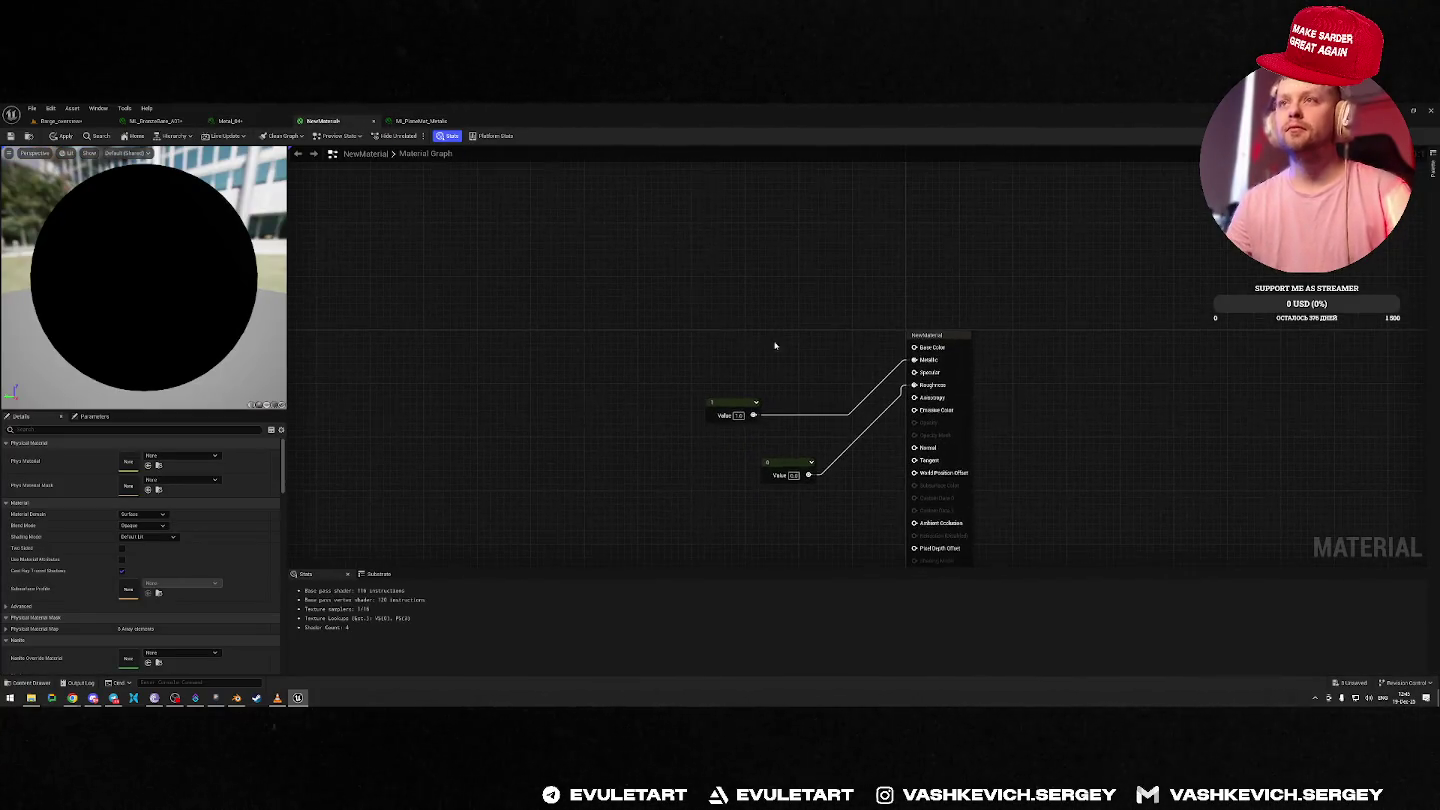
Add a Constant4Vector node and wire it into NewMaterial's Base Color.
right_click(709, 321)
type("color")
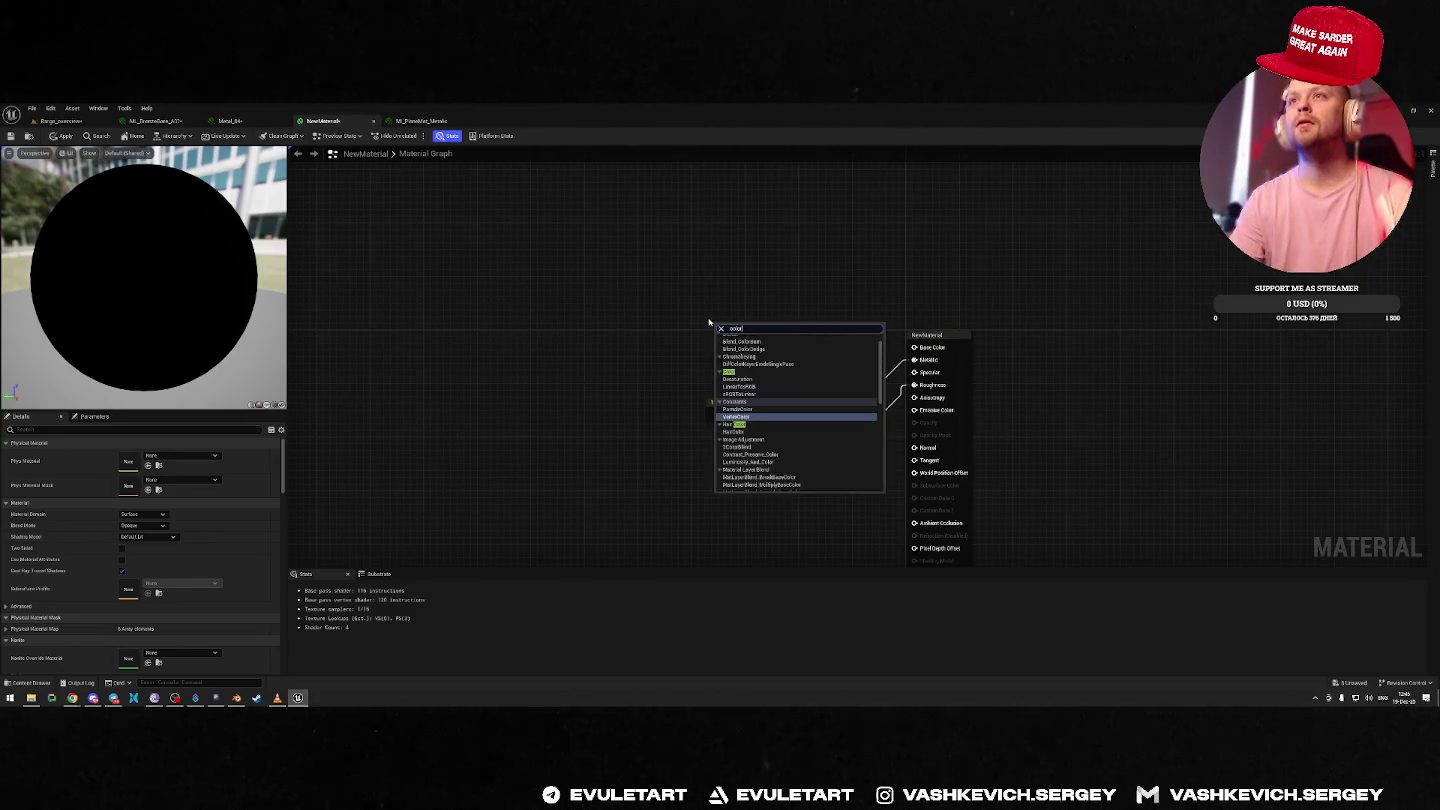
key("Up")
key("Up")
key("Up")
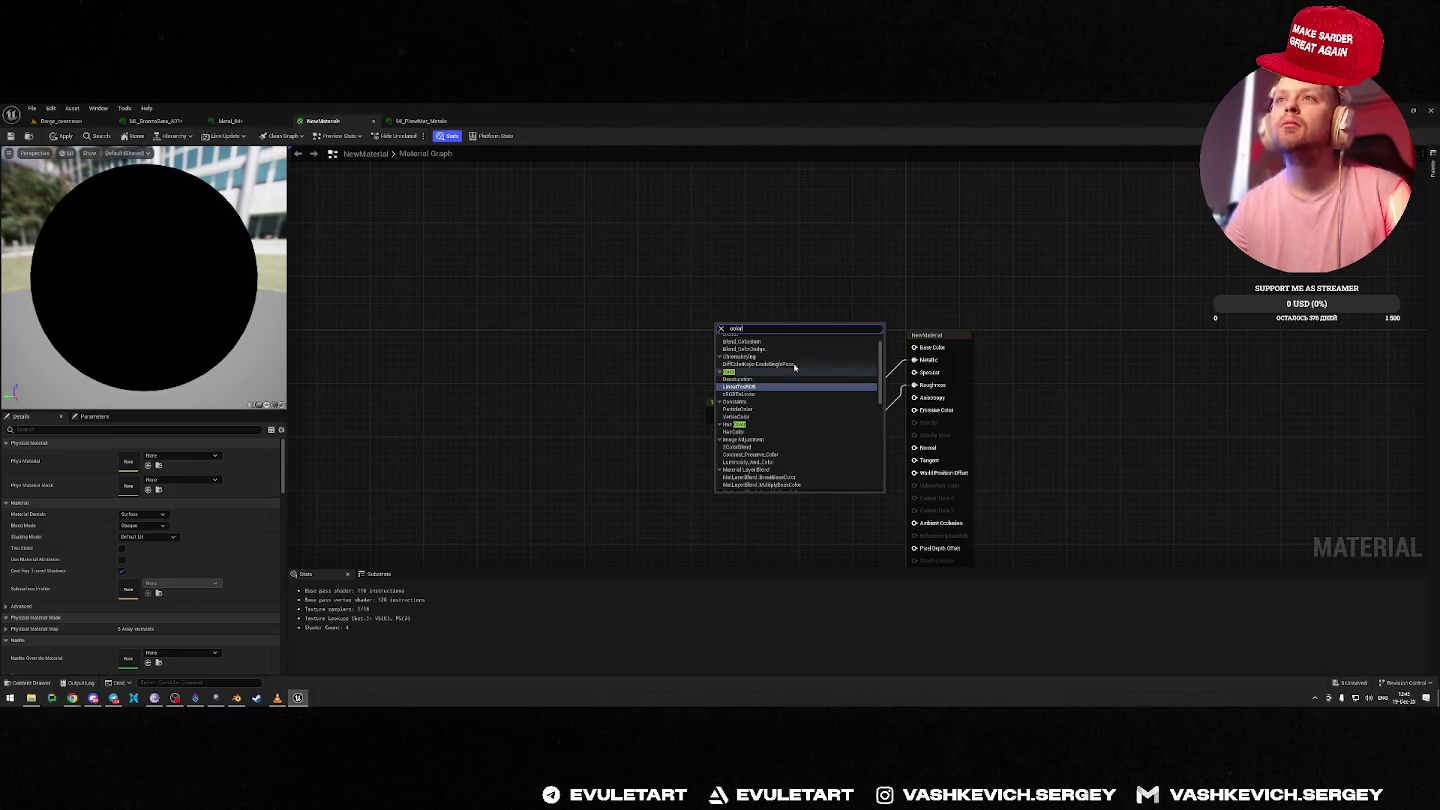
key("Escape")
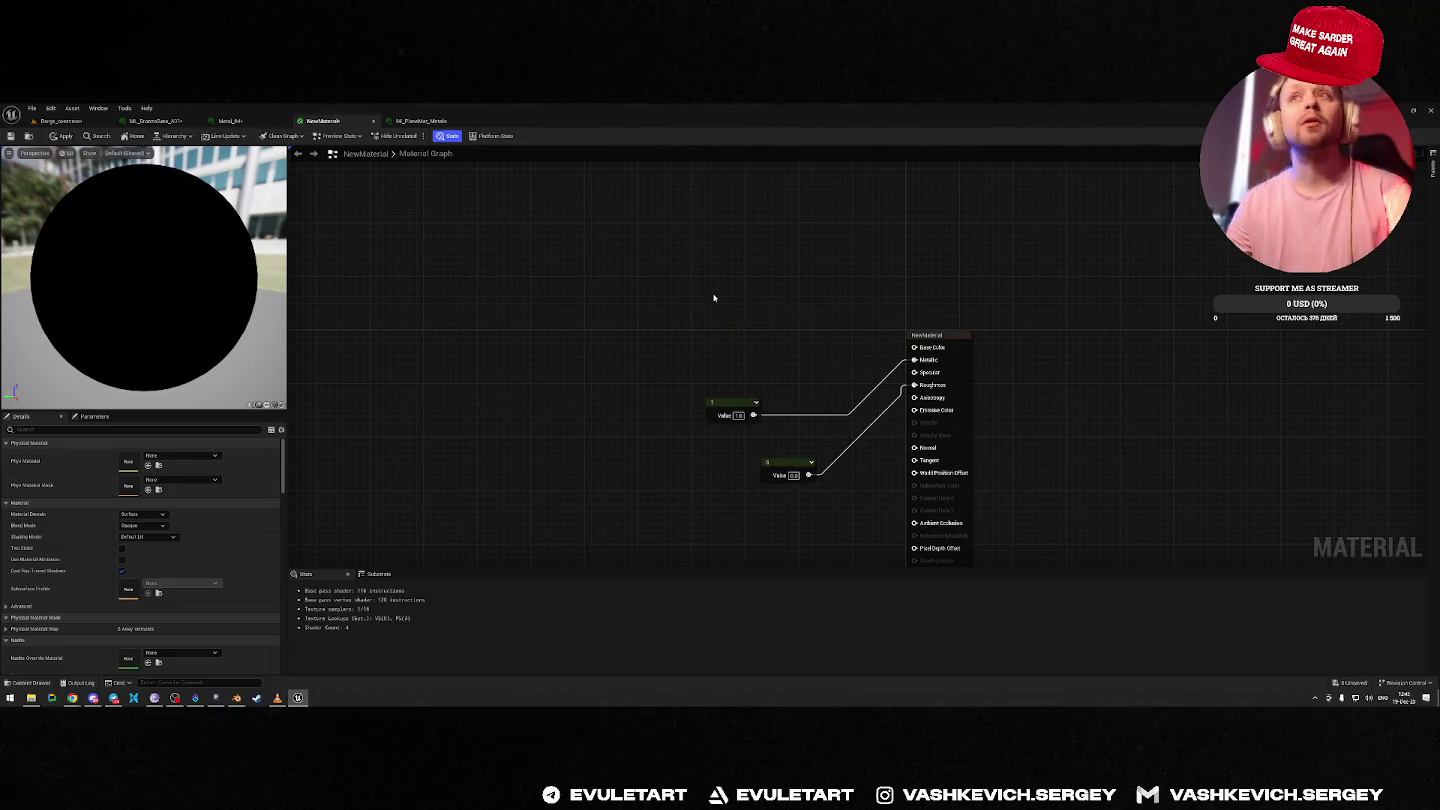
key("4")
left_click(714, 298)
left_click_drag(766, 313, 913, 347)
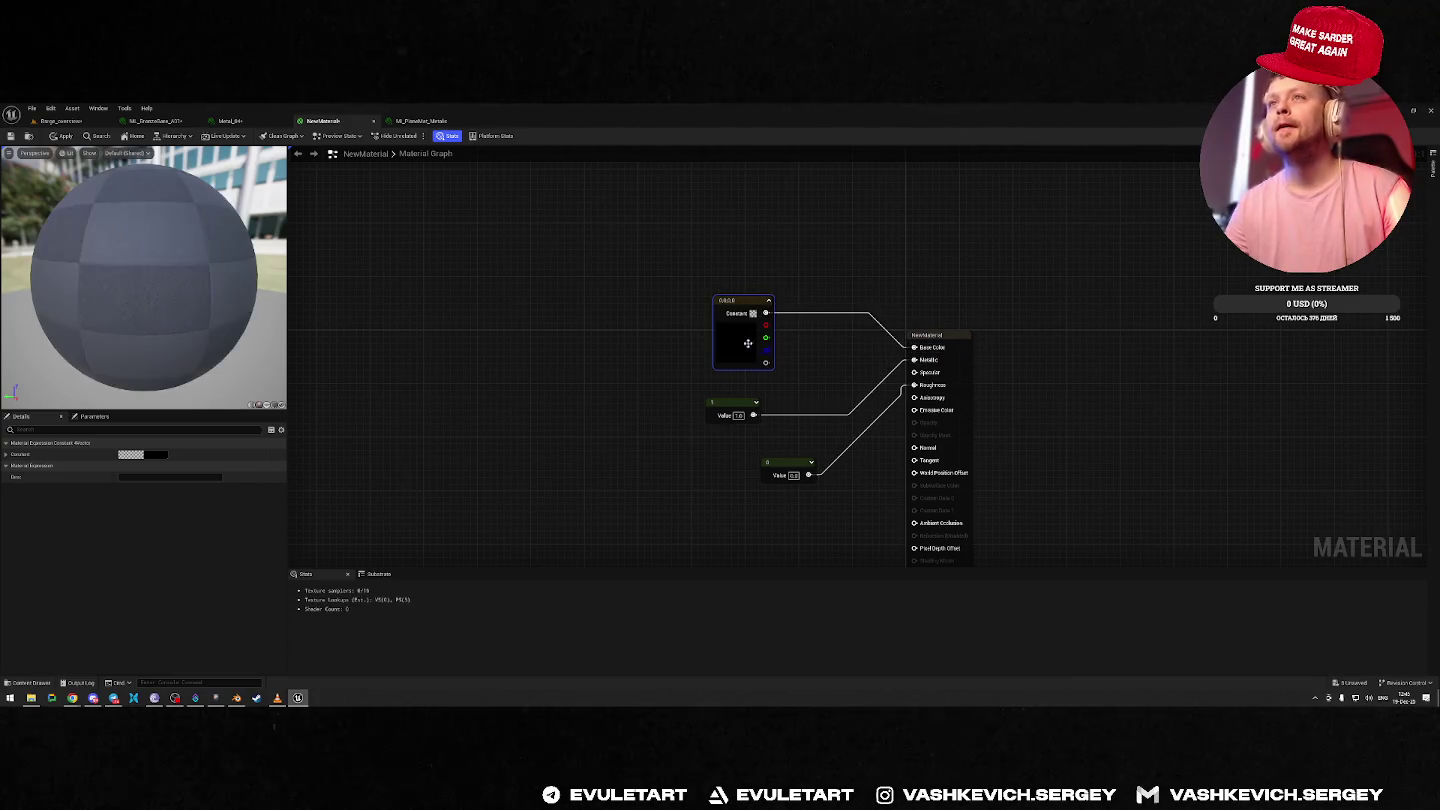
Set the constant to orange-gold, convert it to a parameter, and save NewMaterial.
left_click(142, 455)
left_click(237, 554)
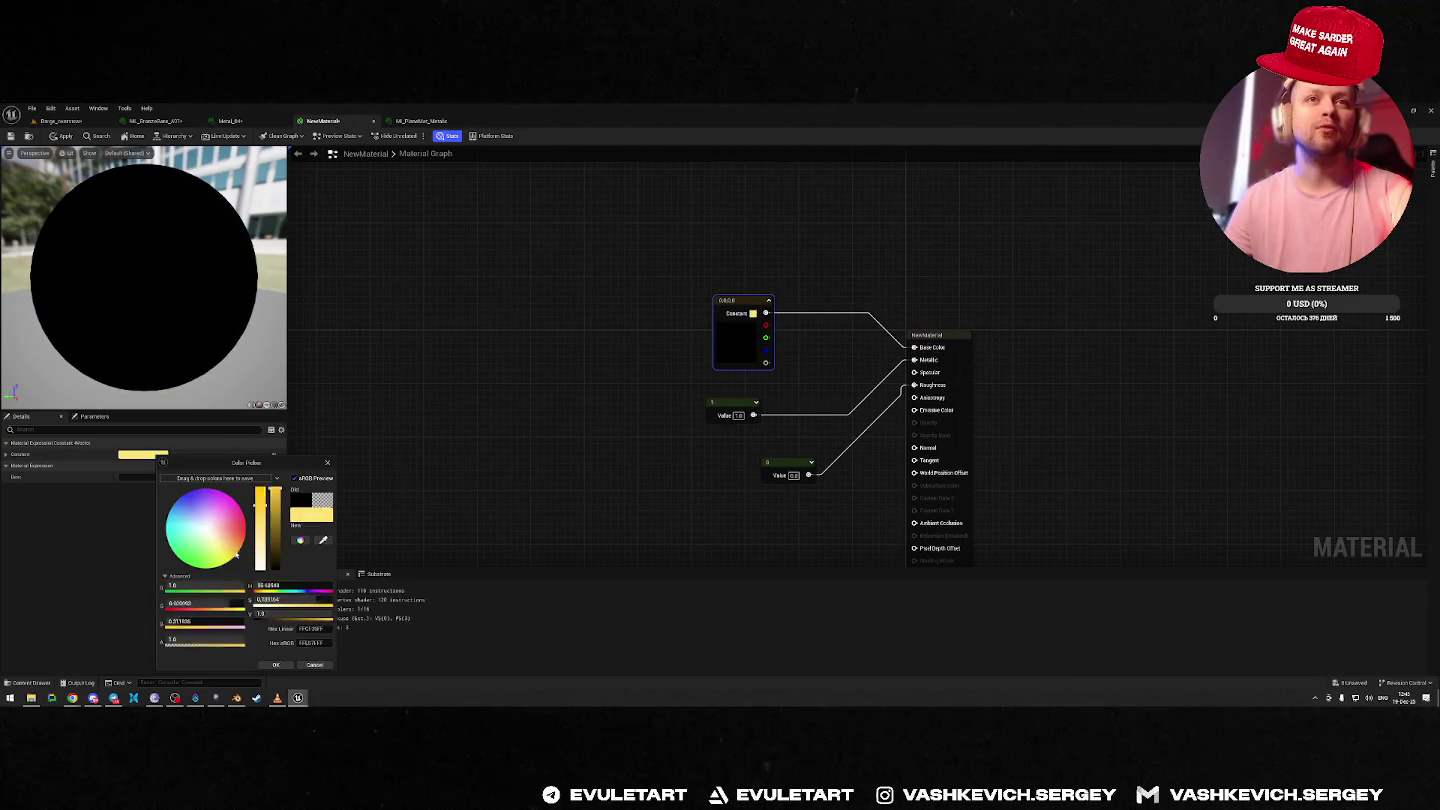
left_click_drag(237, 554, 242, 544)
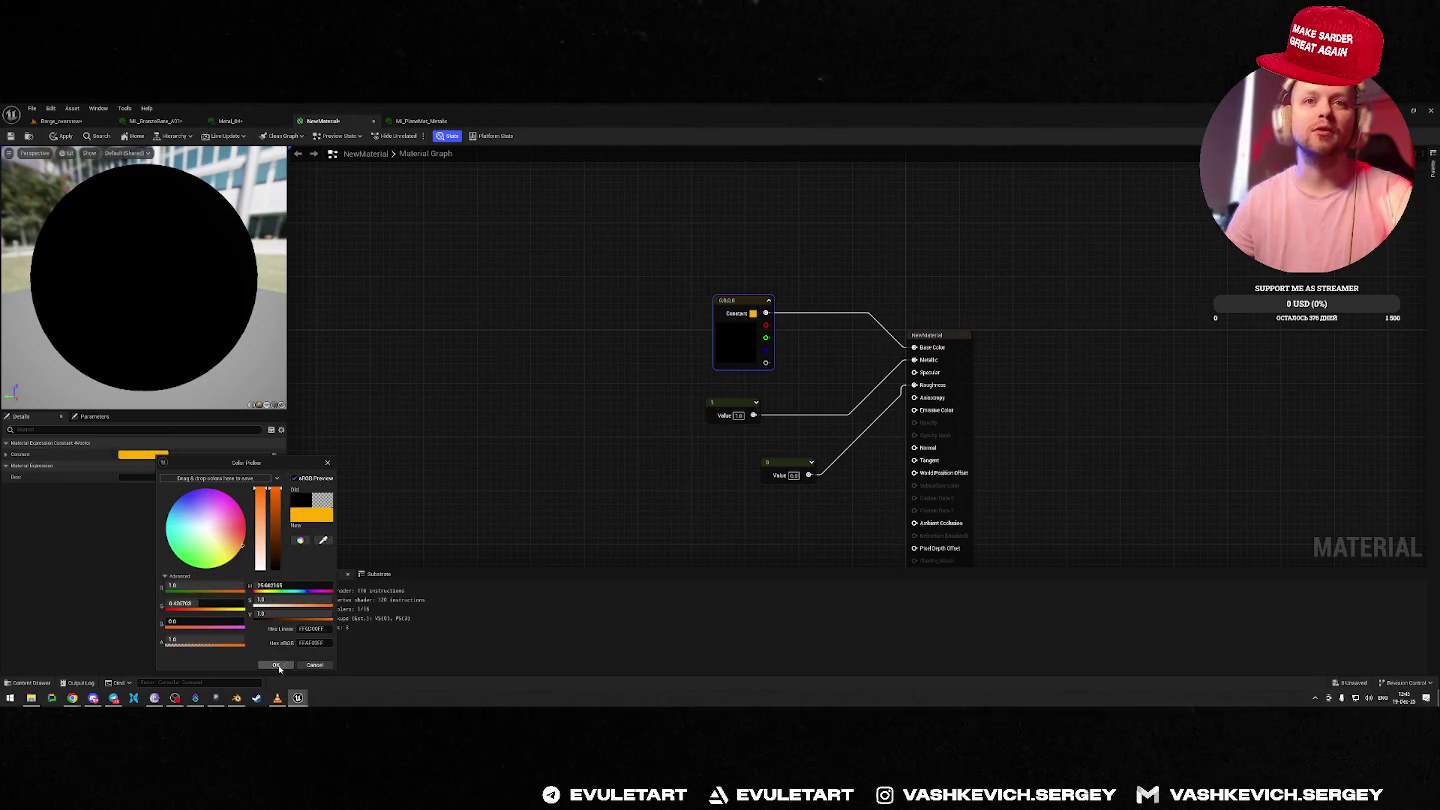
left_click(277, 666)
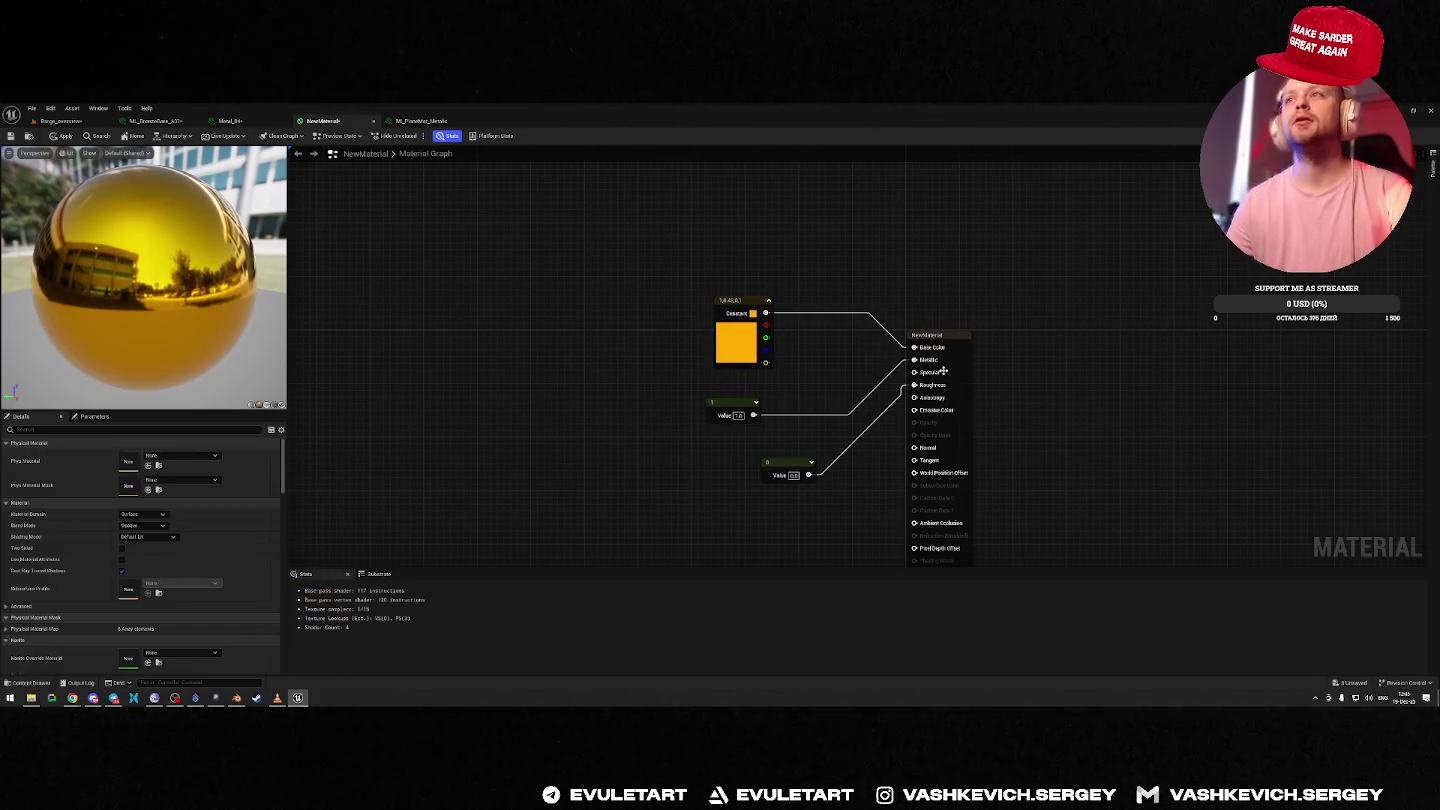
right_click(739, 337)
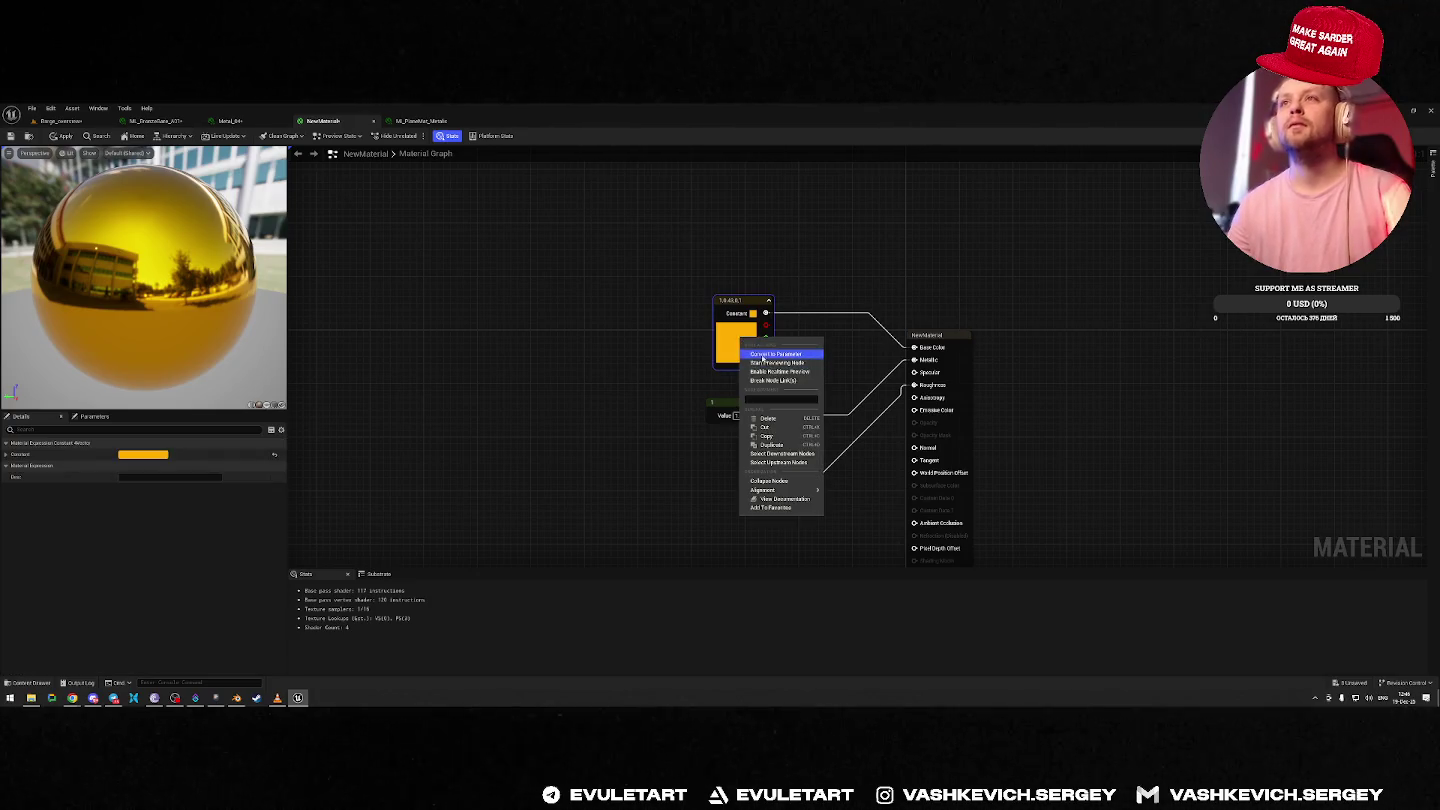
left_click(765, 347)
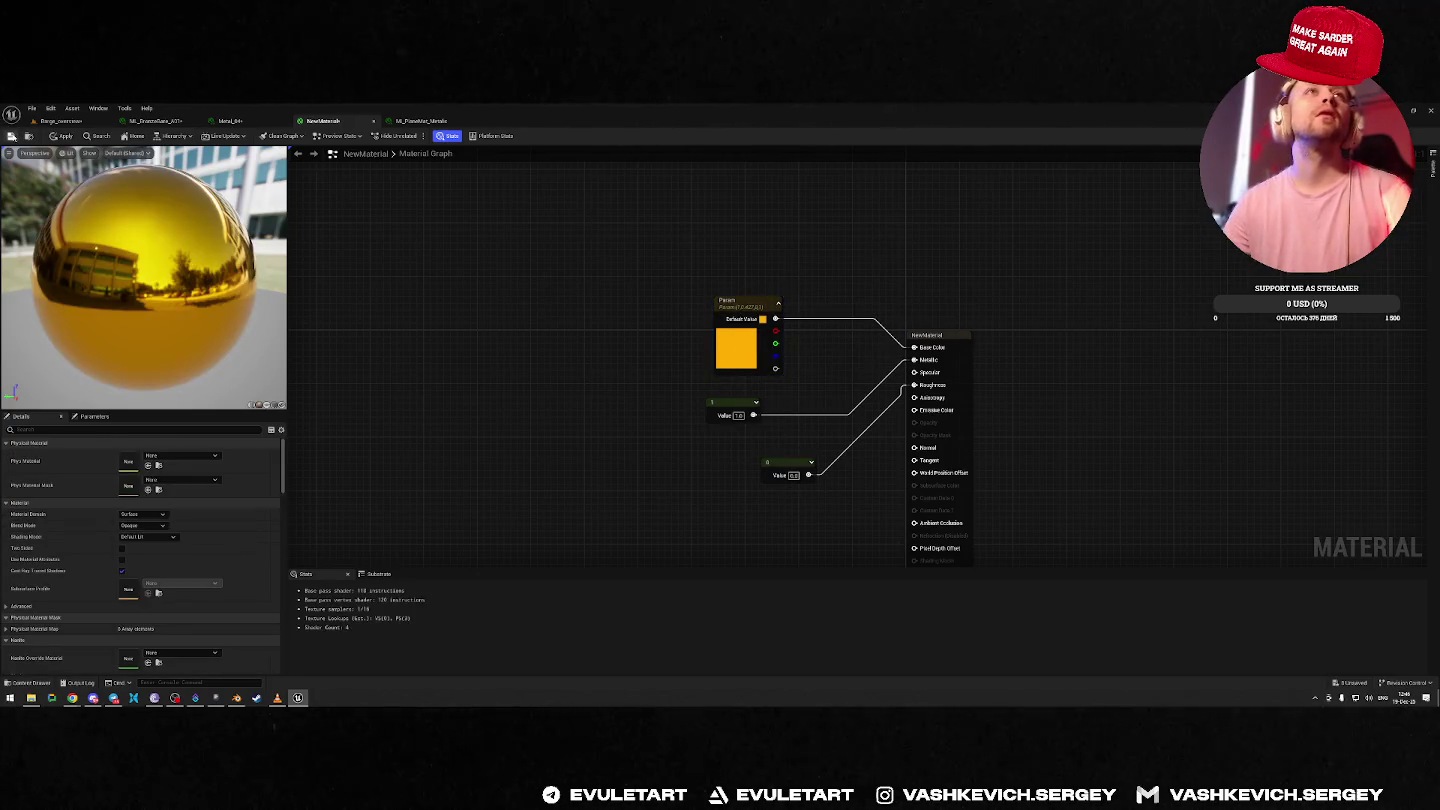
left_click(11, 135)
Create NewMaterial_Inst from NewMaterial and drop it onto the barge in the Barge level.
left_click(28, 136)
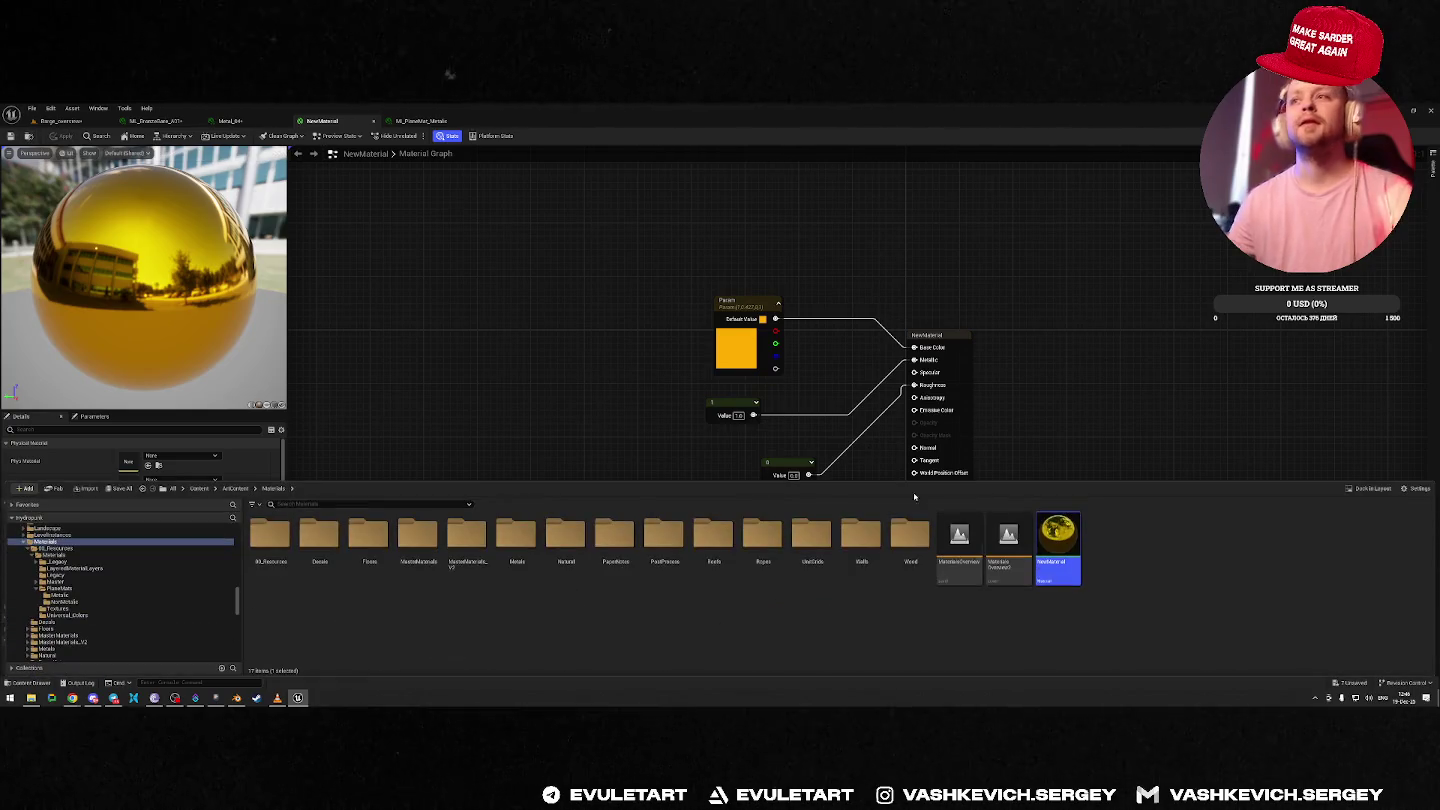
right_click(1059, 541)
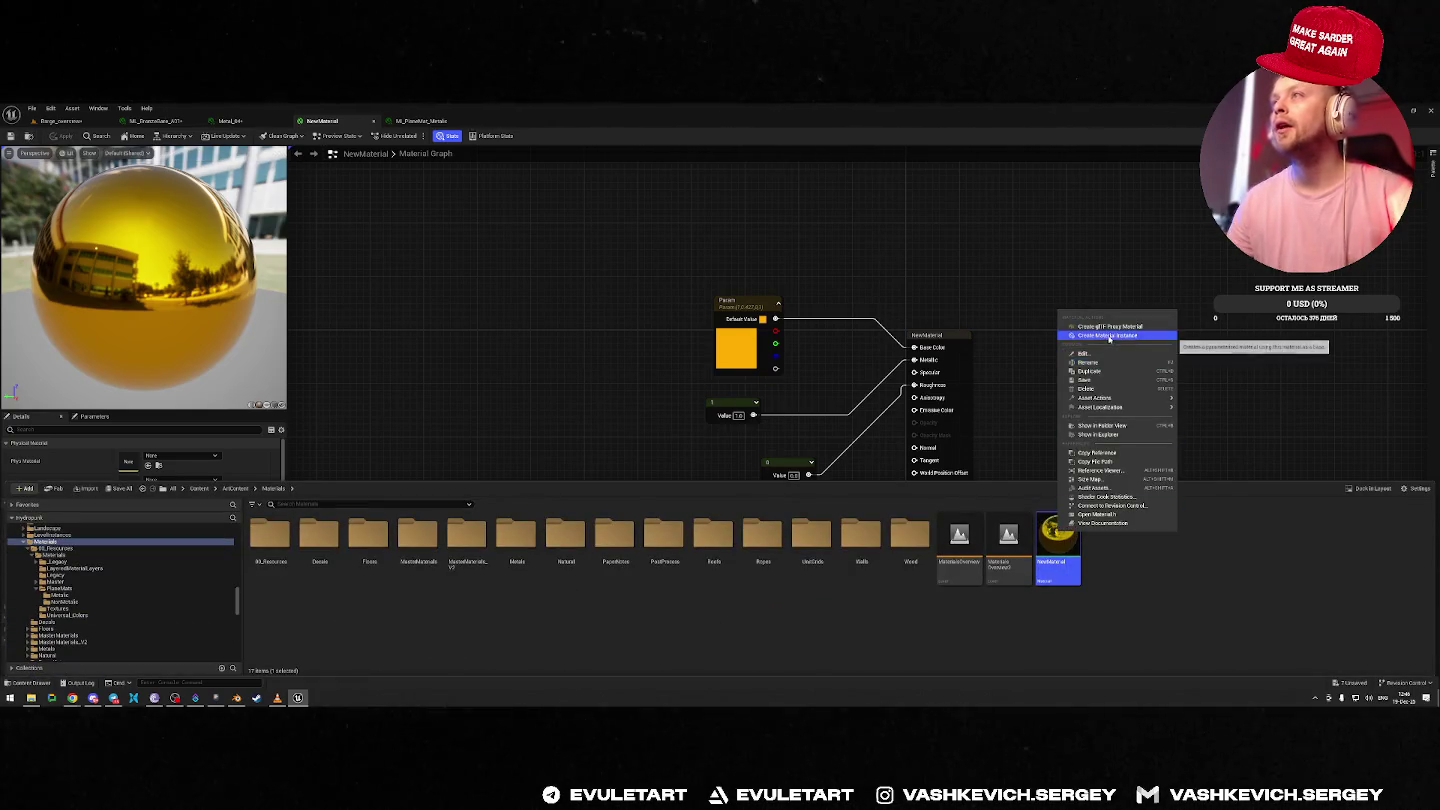
left_click(1105, 336)
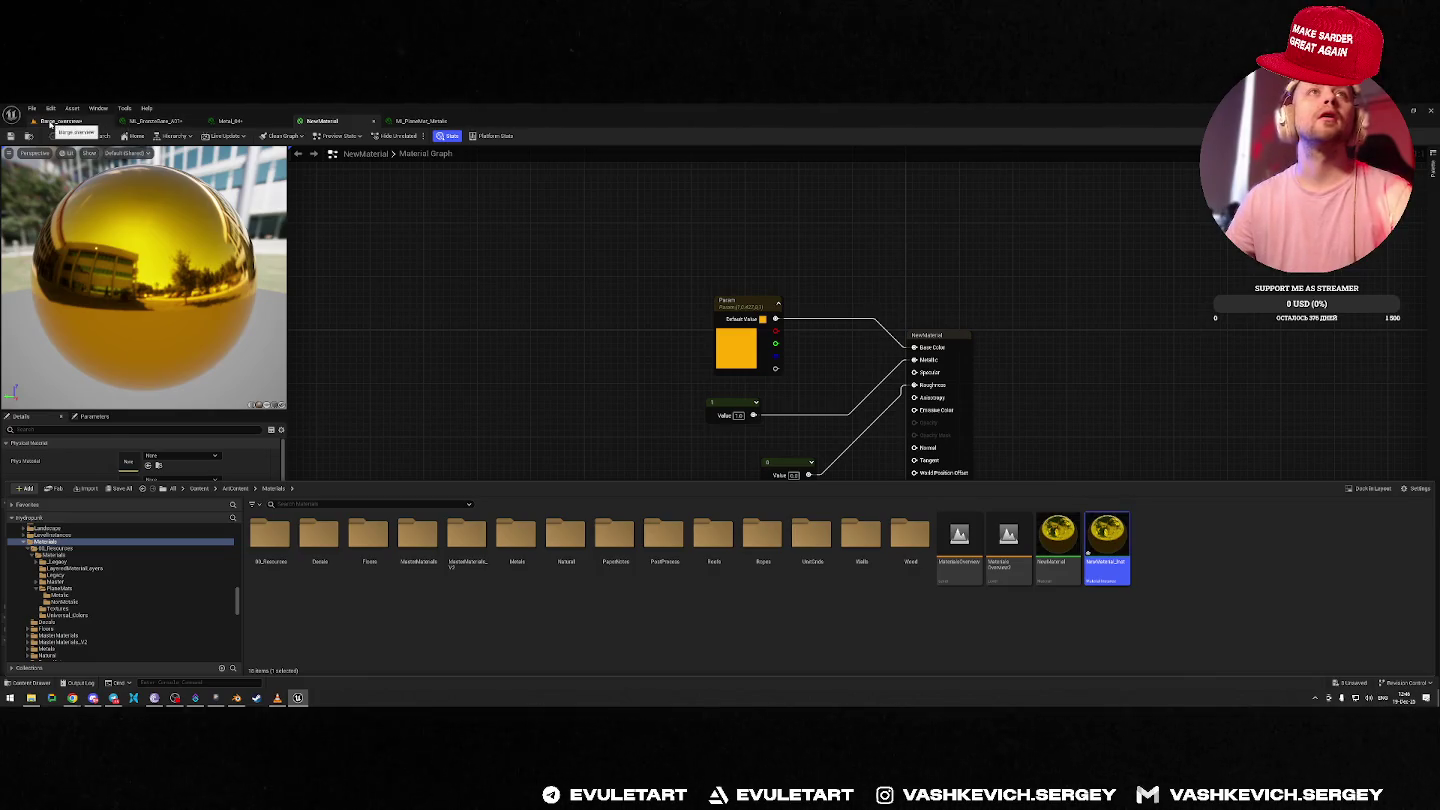
left_click(60, 122)
left_click_drag(1111, 540, 776, 410)
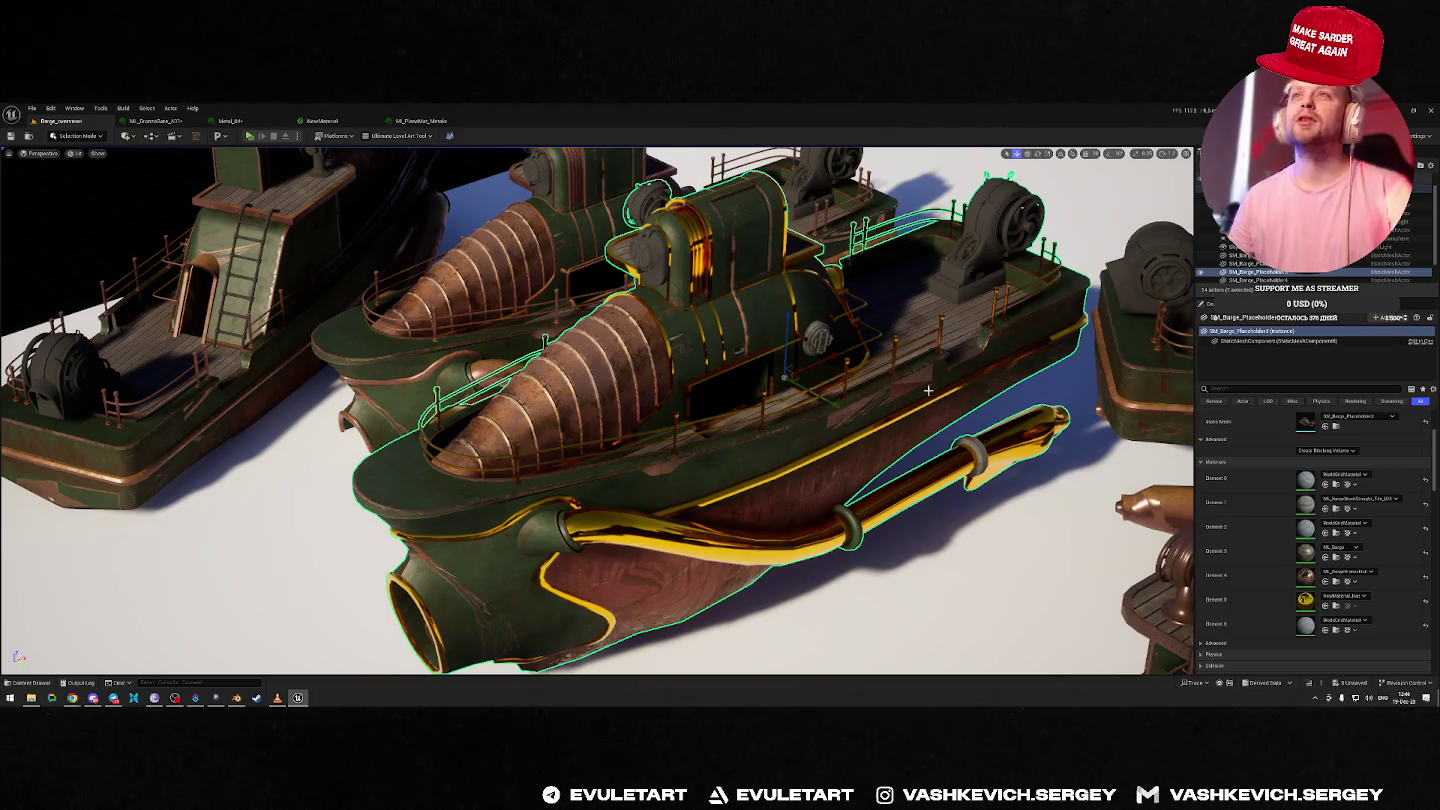
Inspect the gold pipe up close, checking shader complexity (Alt+8) before returning to lit view.
mouse_move(928, 391)
left_mouse_down()
mouse_move(851, 426)
mouse_move(572, 408)
left_mouse_up()
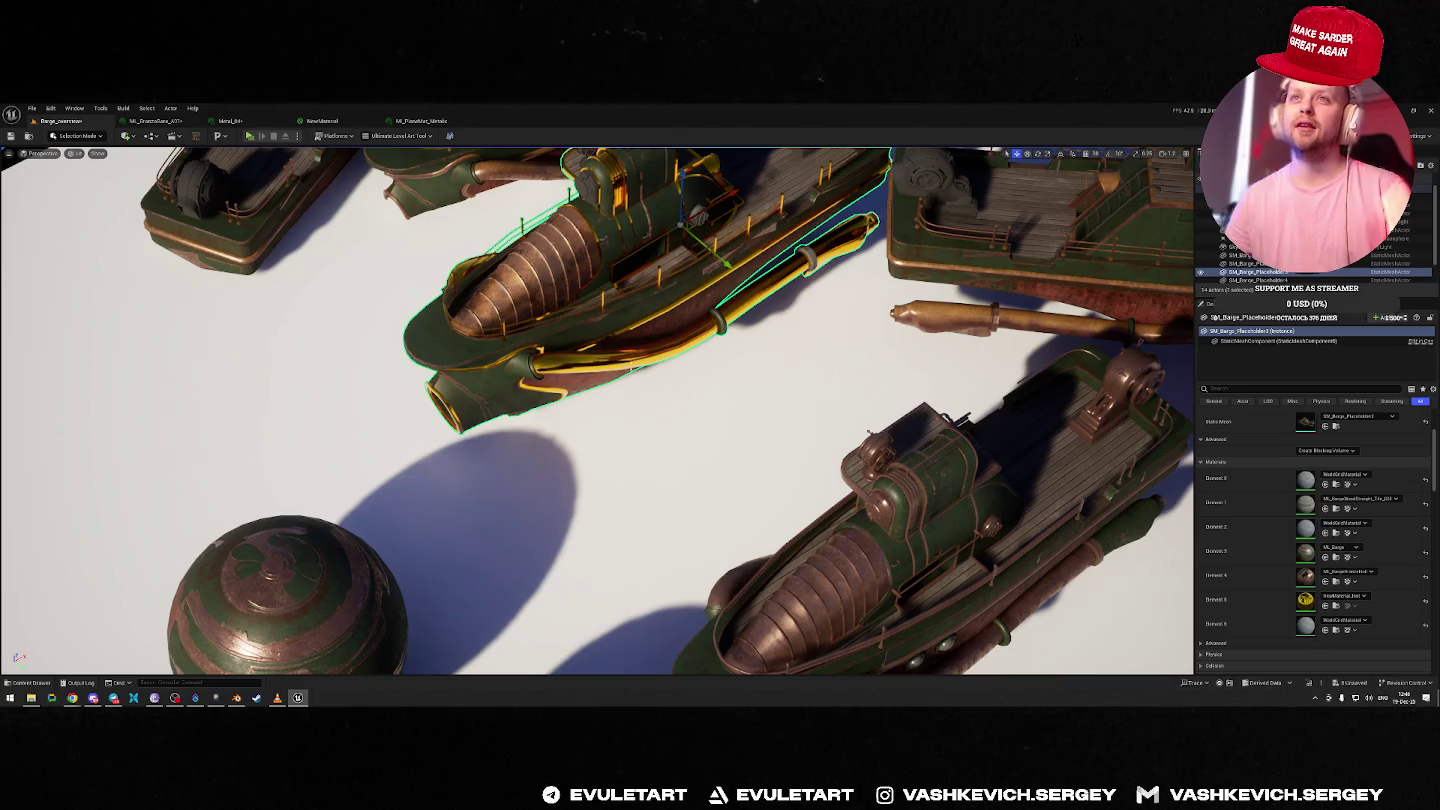
left_click_drag(639, 365, 597, 409)
key("alt+8")
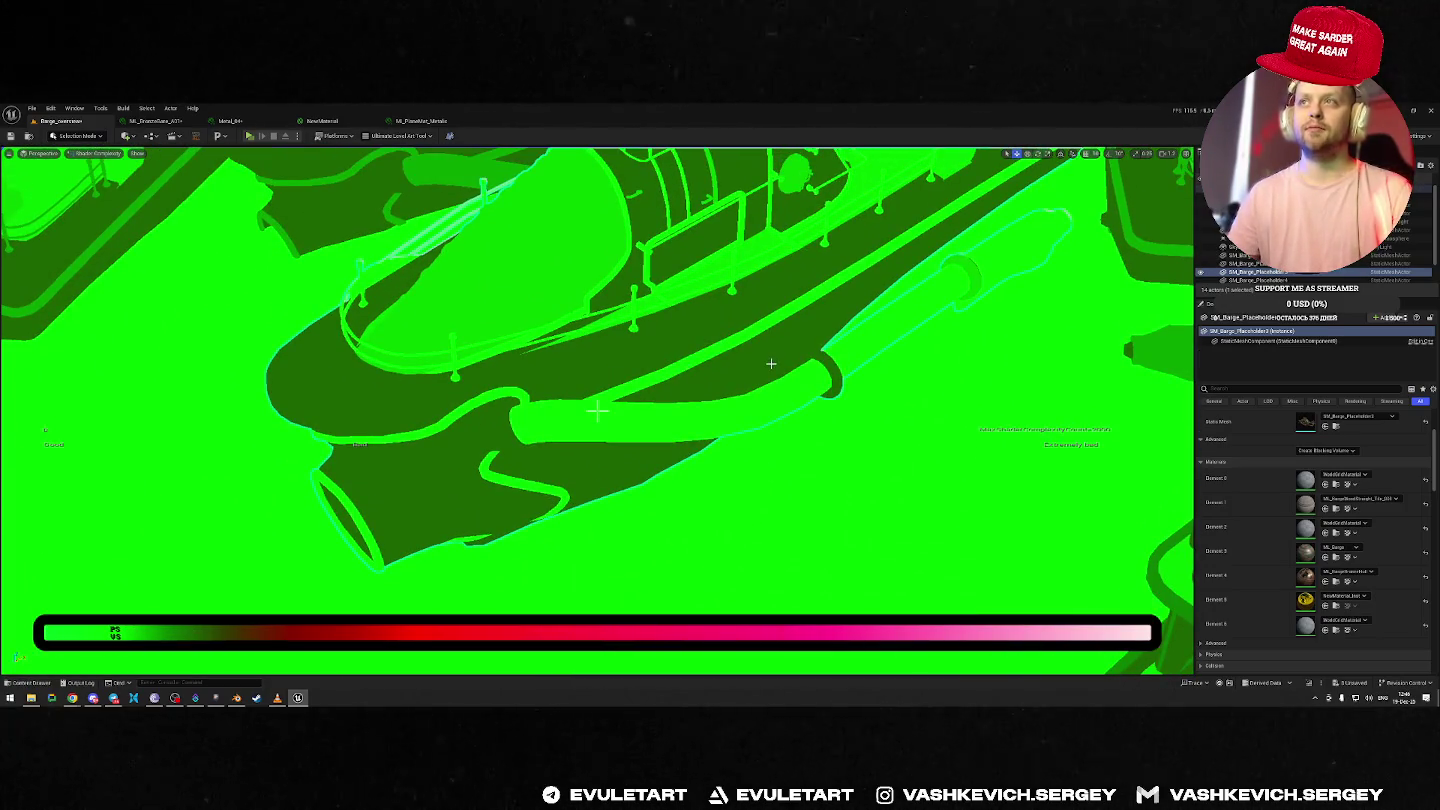
key("alt+4")
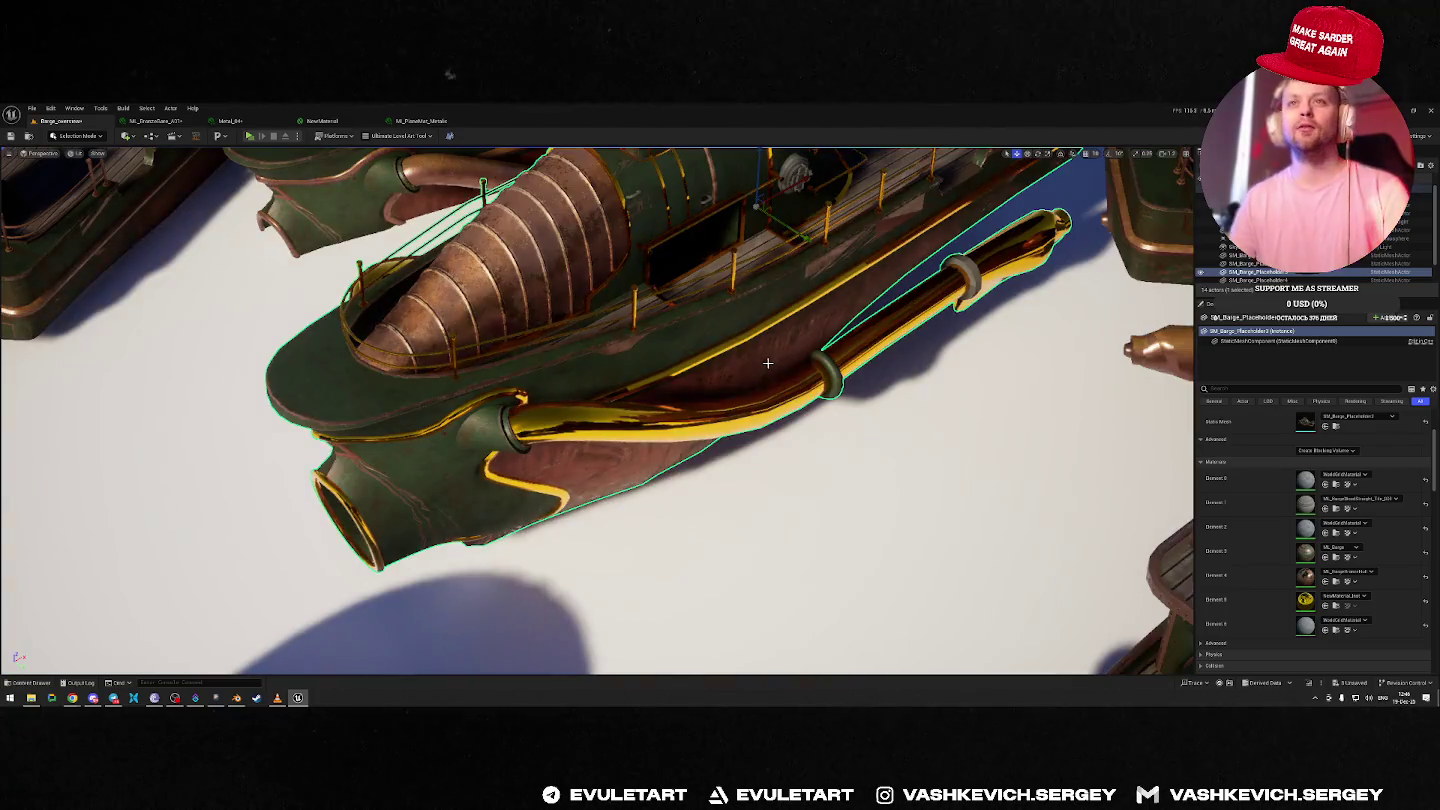
left_click_drag(769, 363, 769, 367)
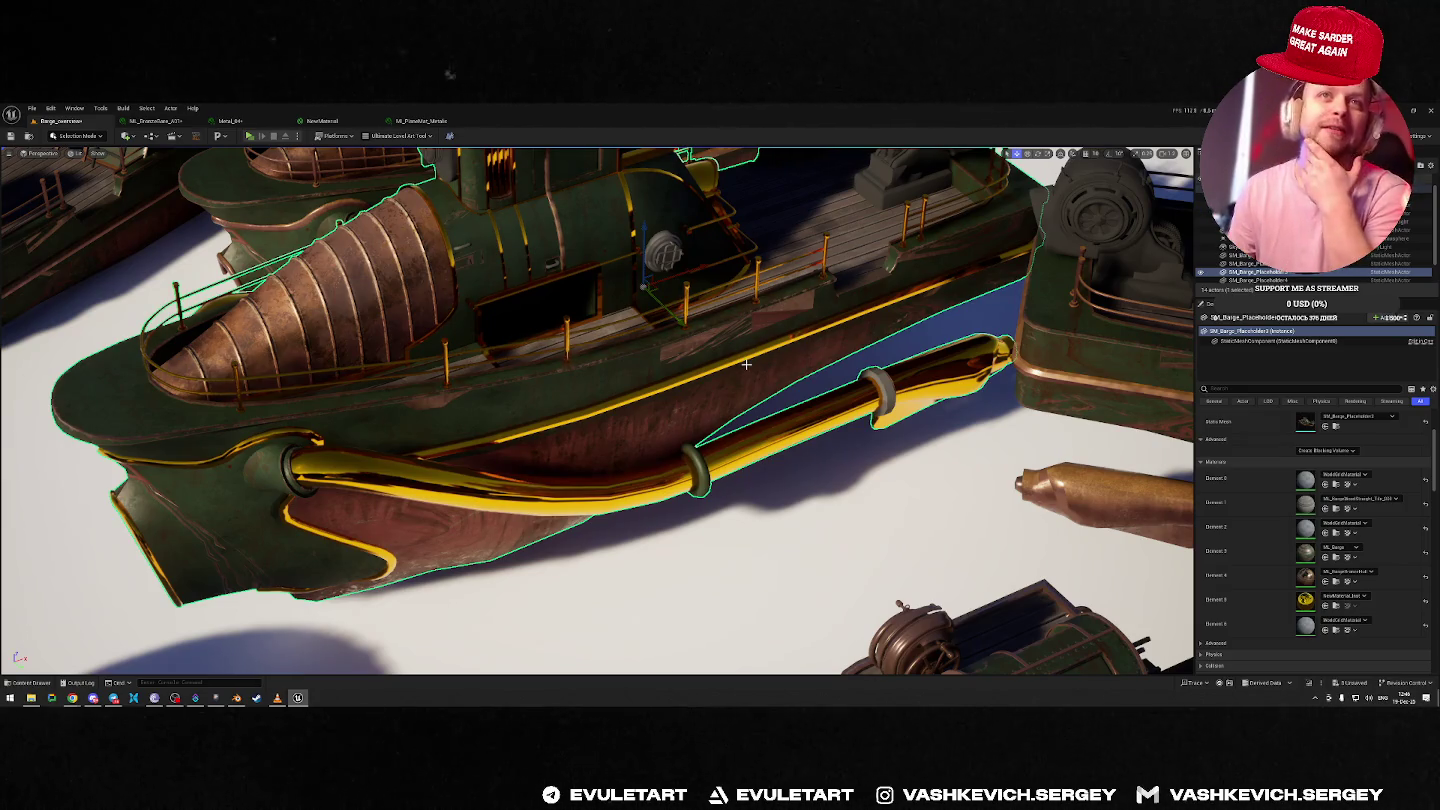
left_click_drag(746, 364, 746, 365)
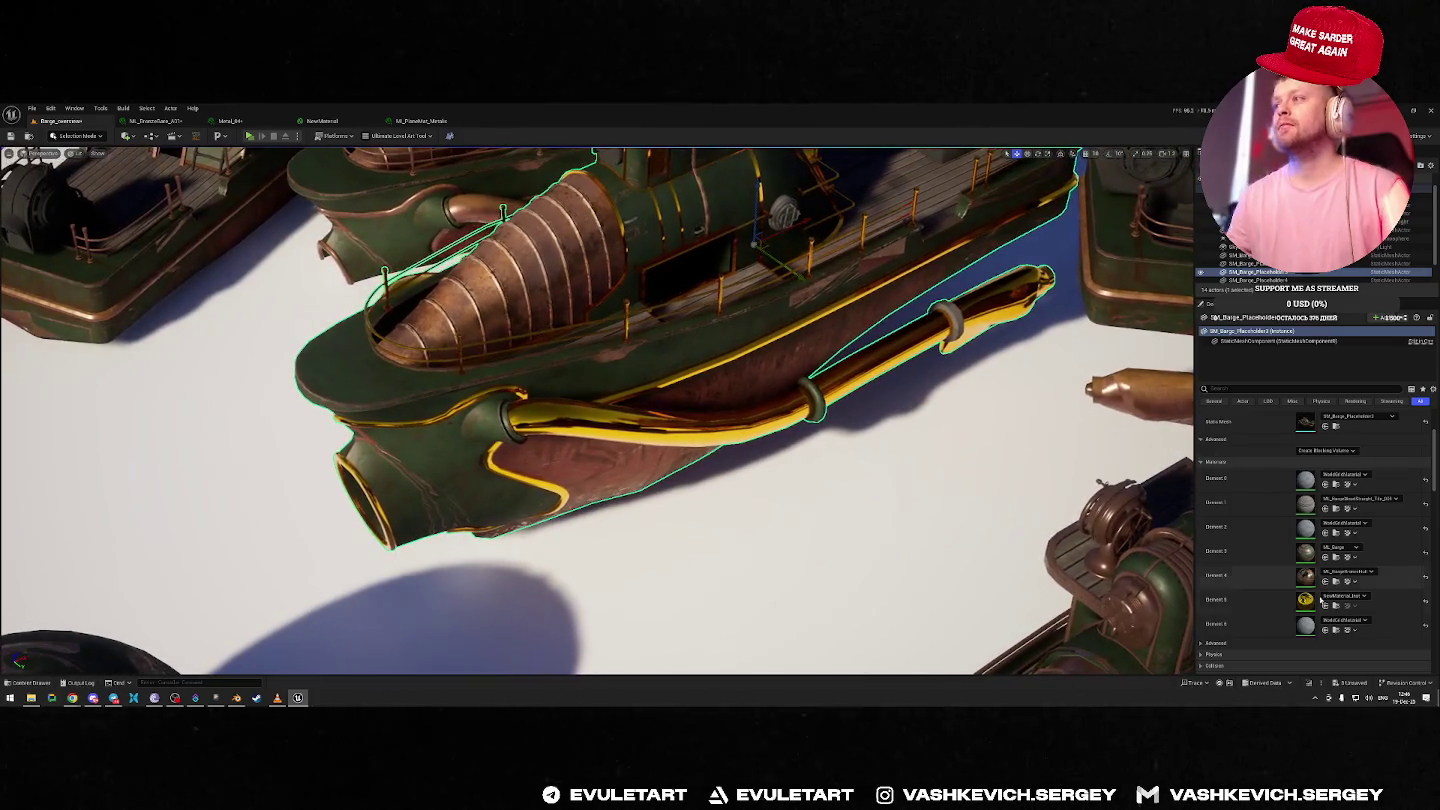
left_click(1336, 606)
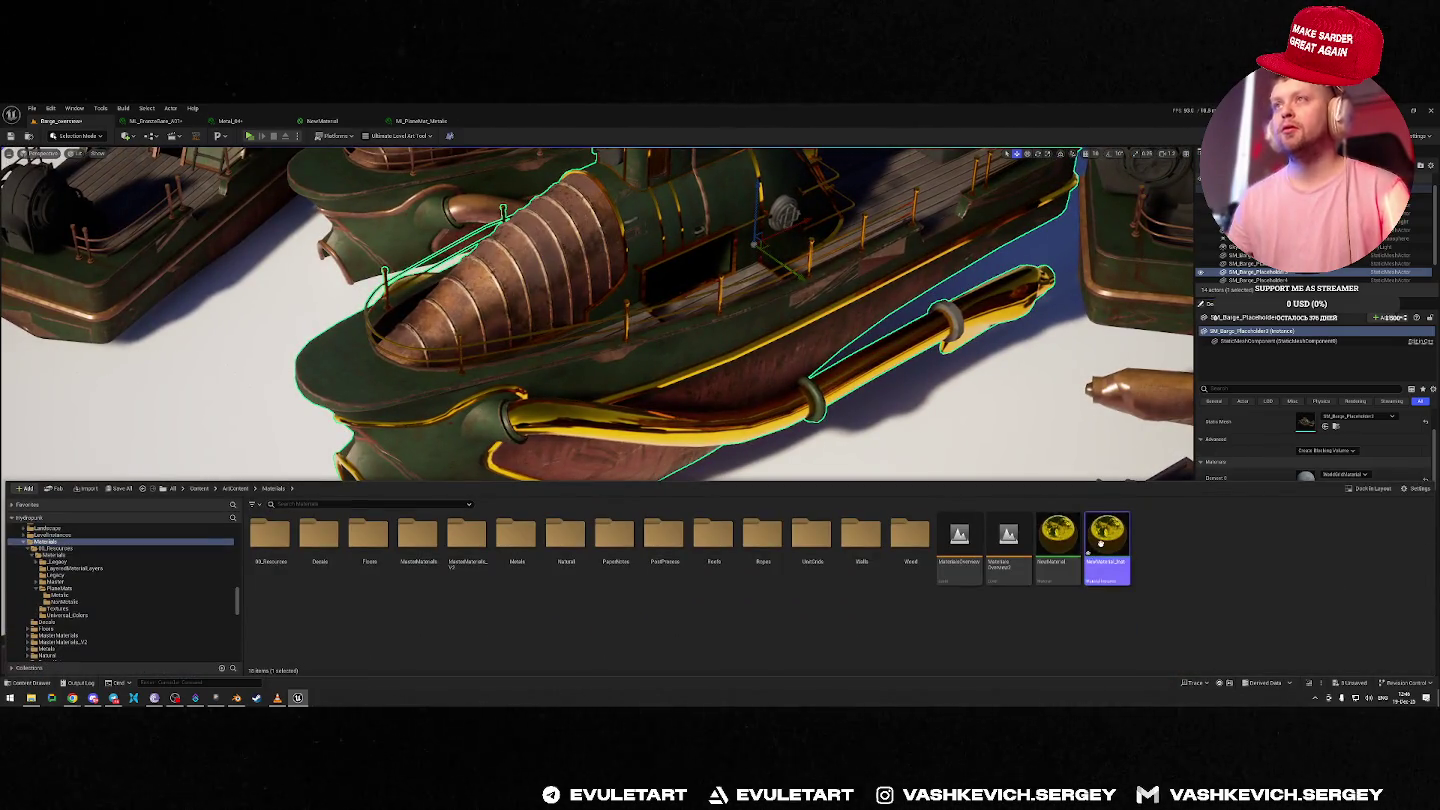
double_click(1100, 542)
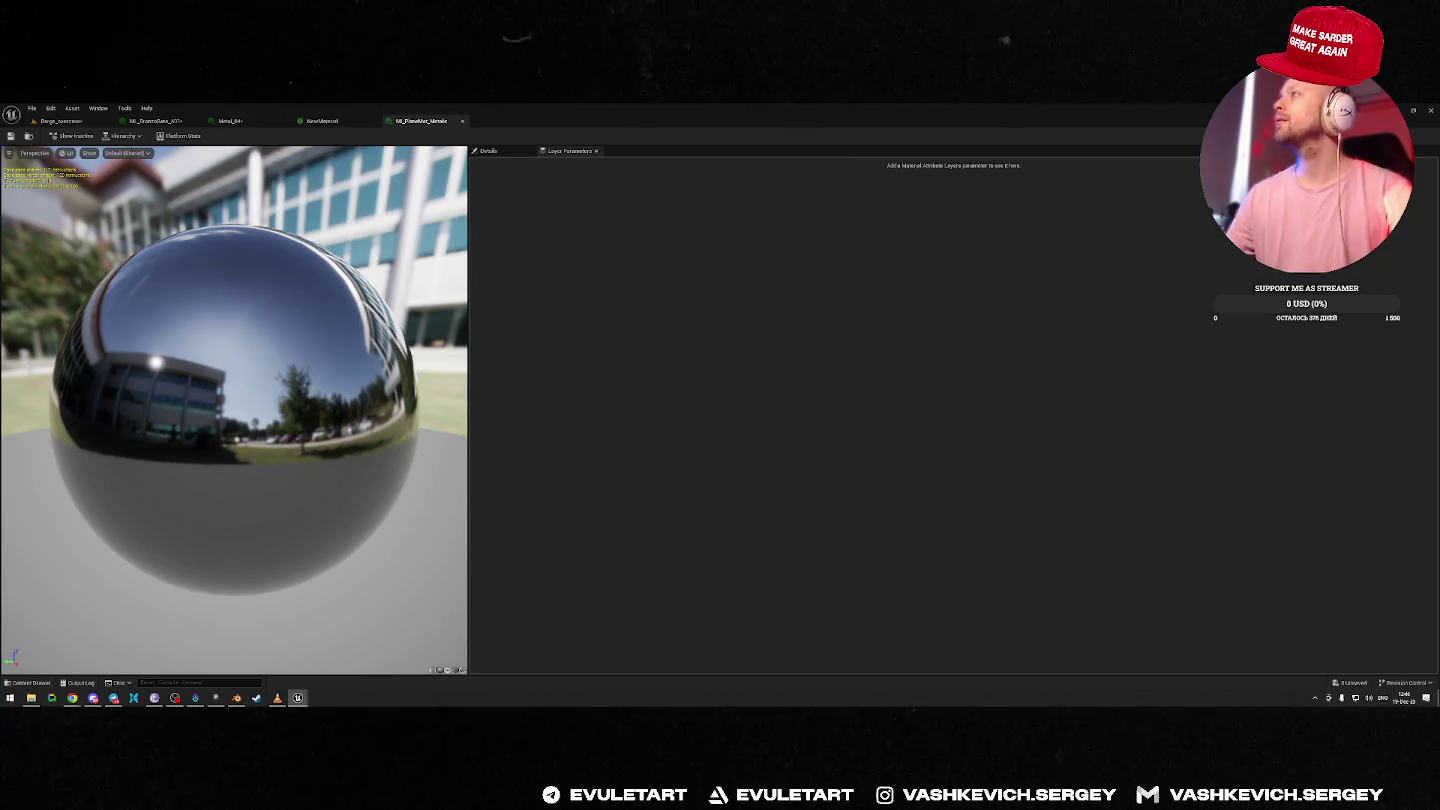
left_click(47, 122)
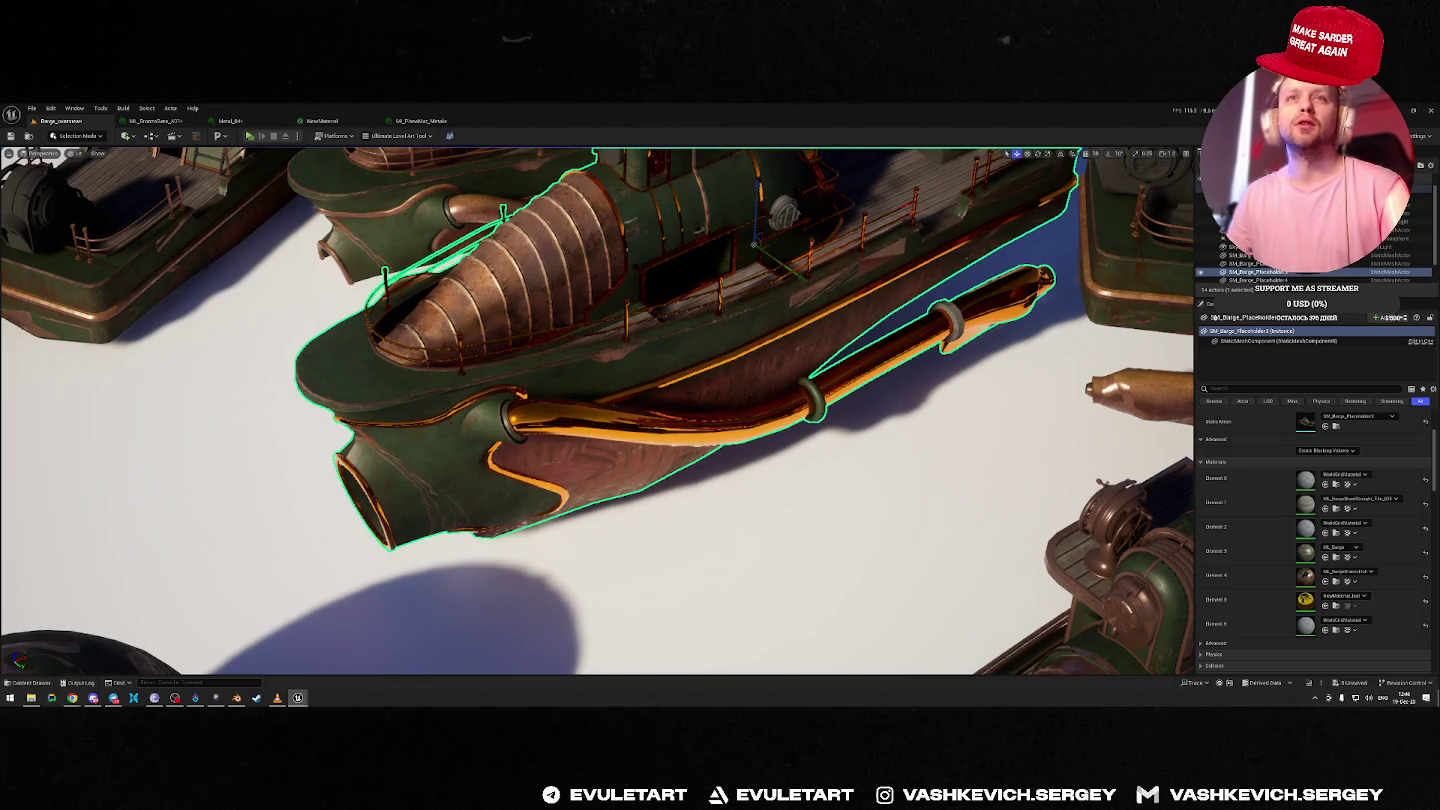
key("f")
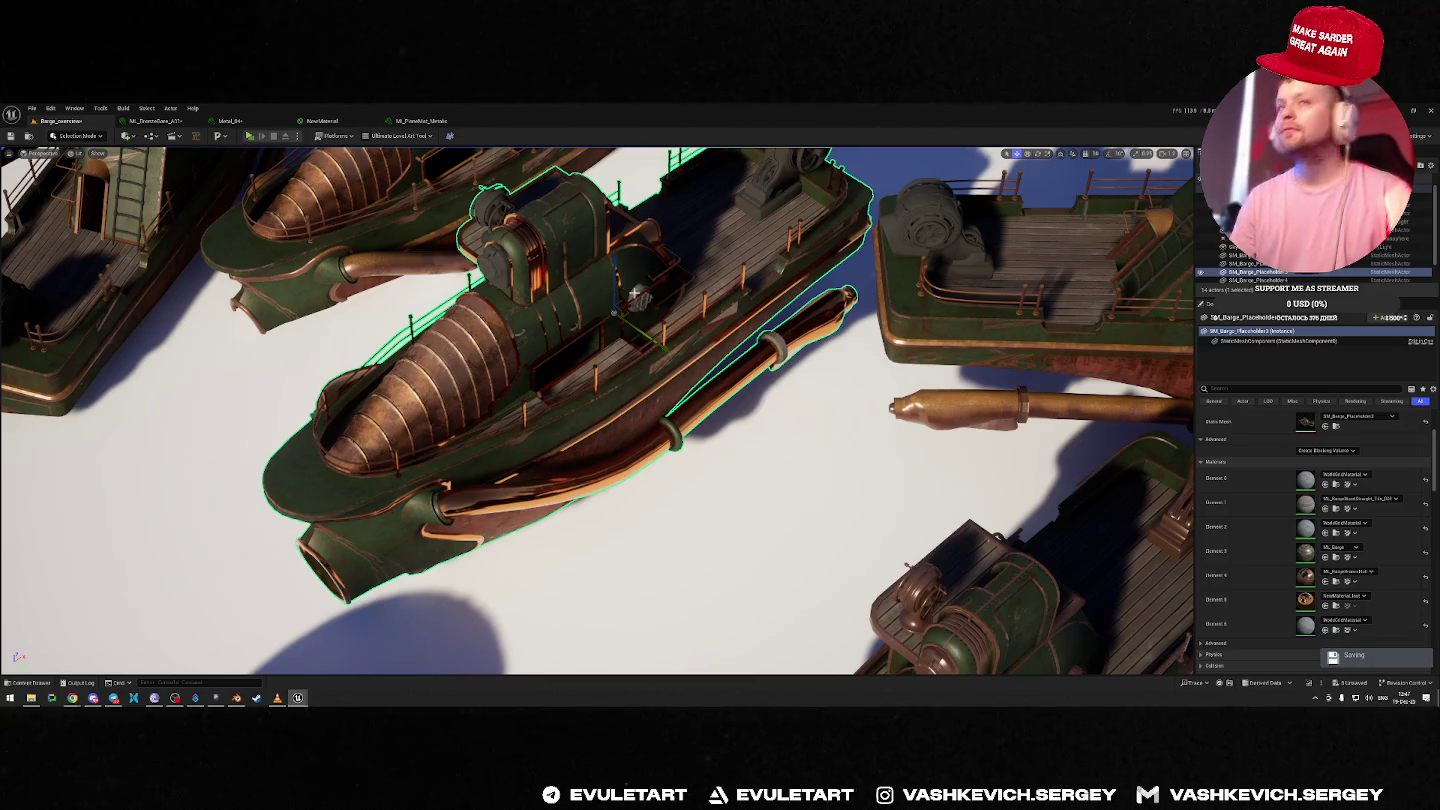
left_click_drag(626, 318, 620, 250)
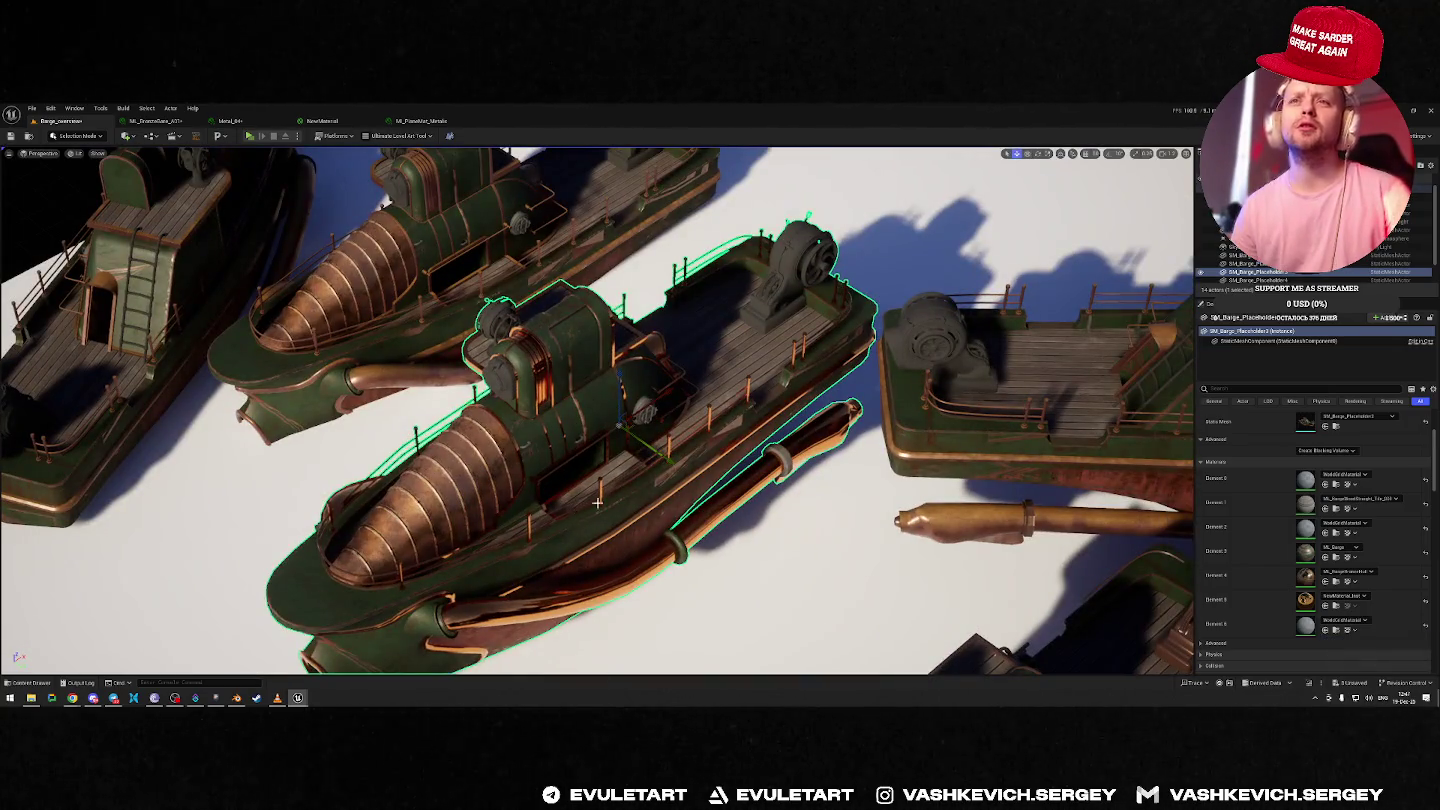
mouse_move(608, 471)
left_mouse_down()
mouse_move(560, 454)
mouse_move(610, 450)
mouse_move(561, 430)
mouse_move(379, 393)
mouse_move(429, 384)
mouse_move(390, 400)
mouse_move(451, 390)
mouse_move(500, 409)
mouse_move(540, 395)
mouse_move(580, 410)
mouse_move(720, 400)
left_mouse_up()
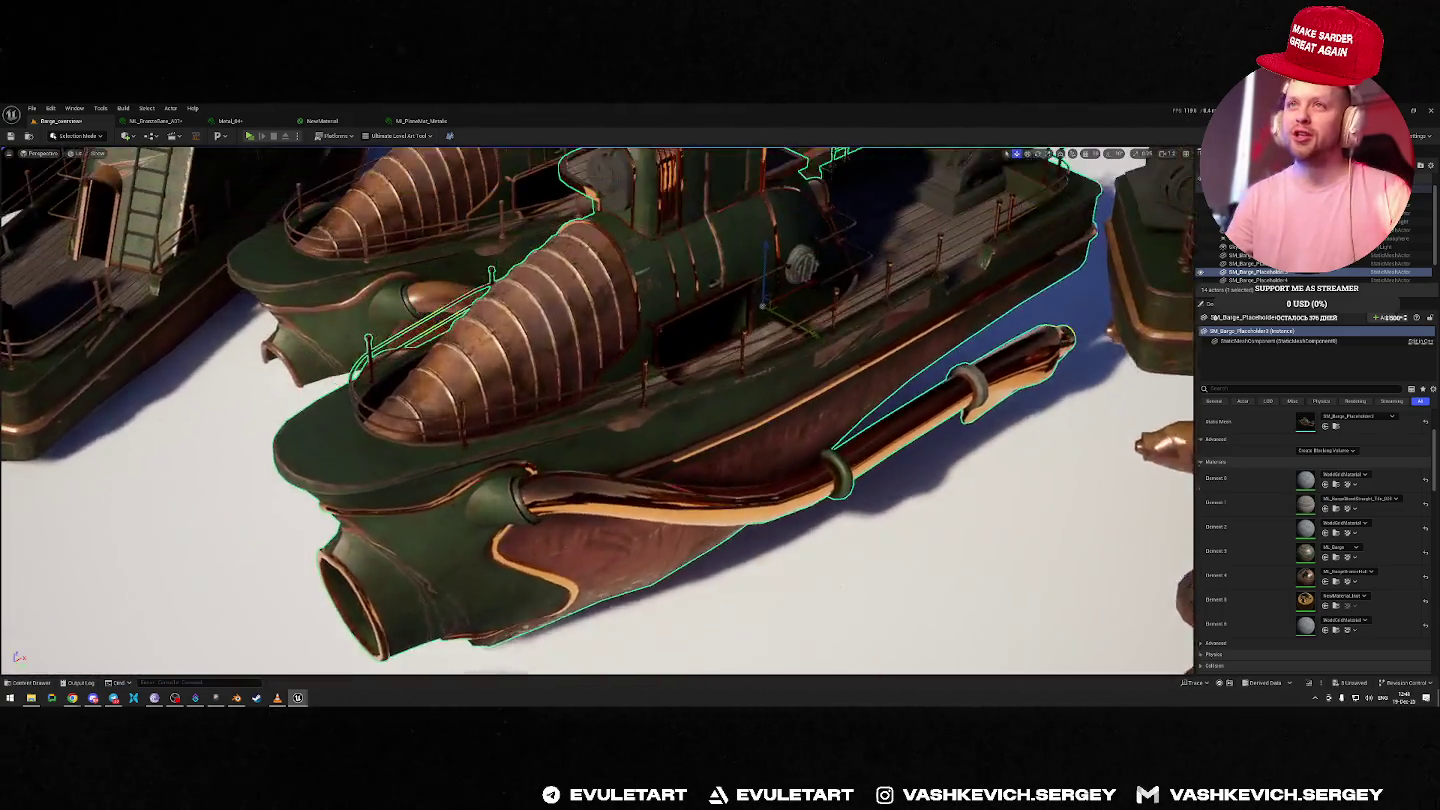
left_click_drag(527, 420, 528, 419)
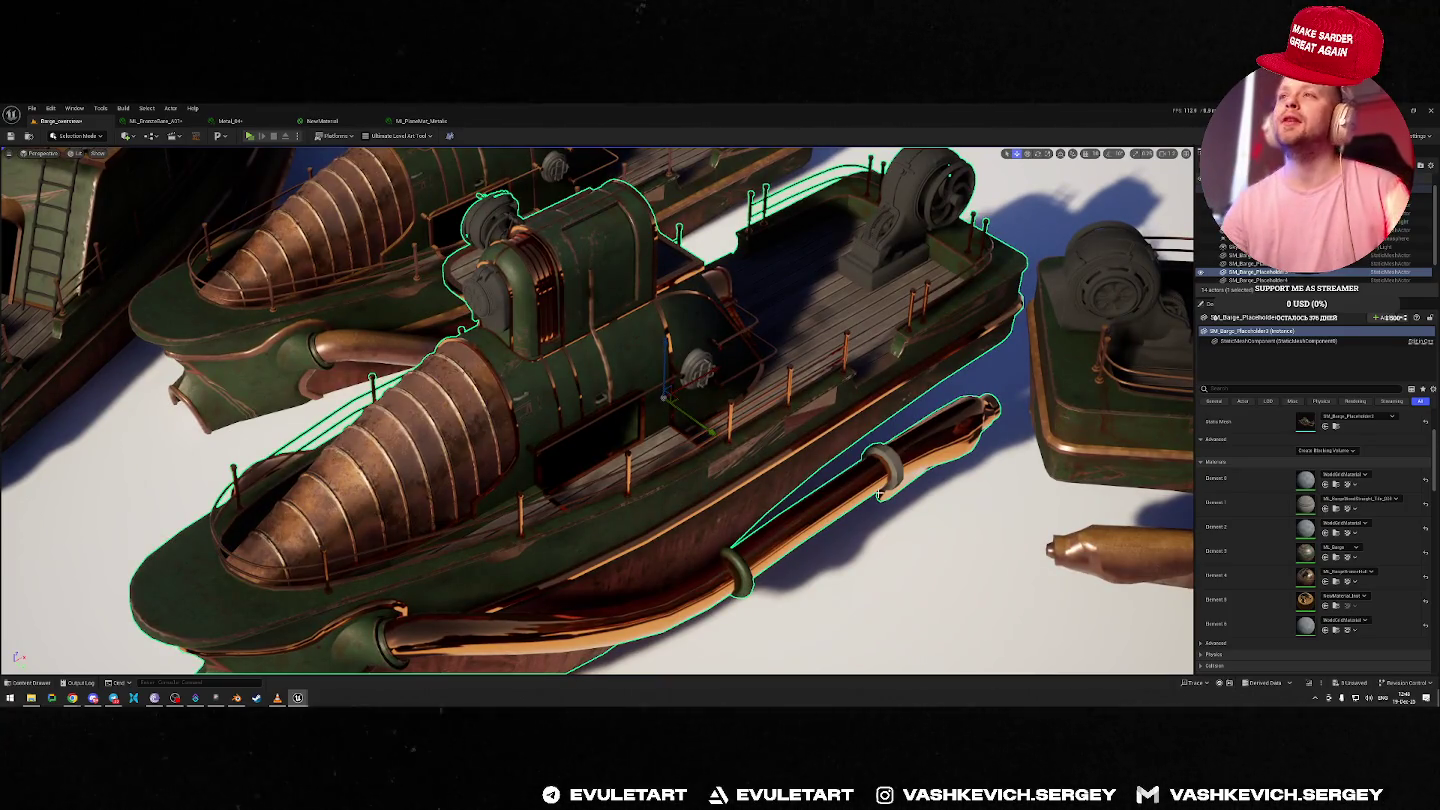
Inspect the barge's drill and side pipe, then browse to its Element 5 material's folder.
left_click_drag(600, 409, 561, 409)
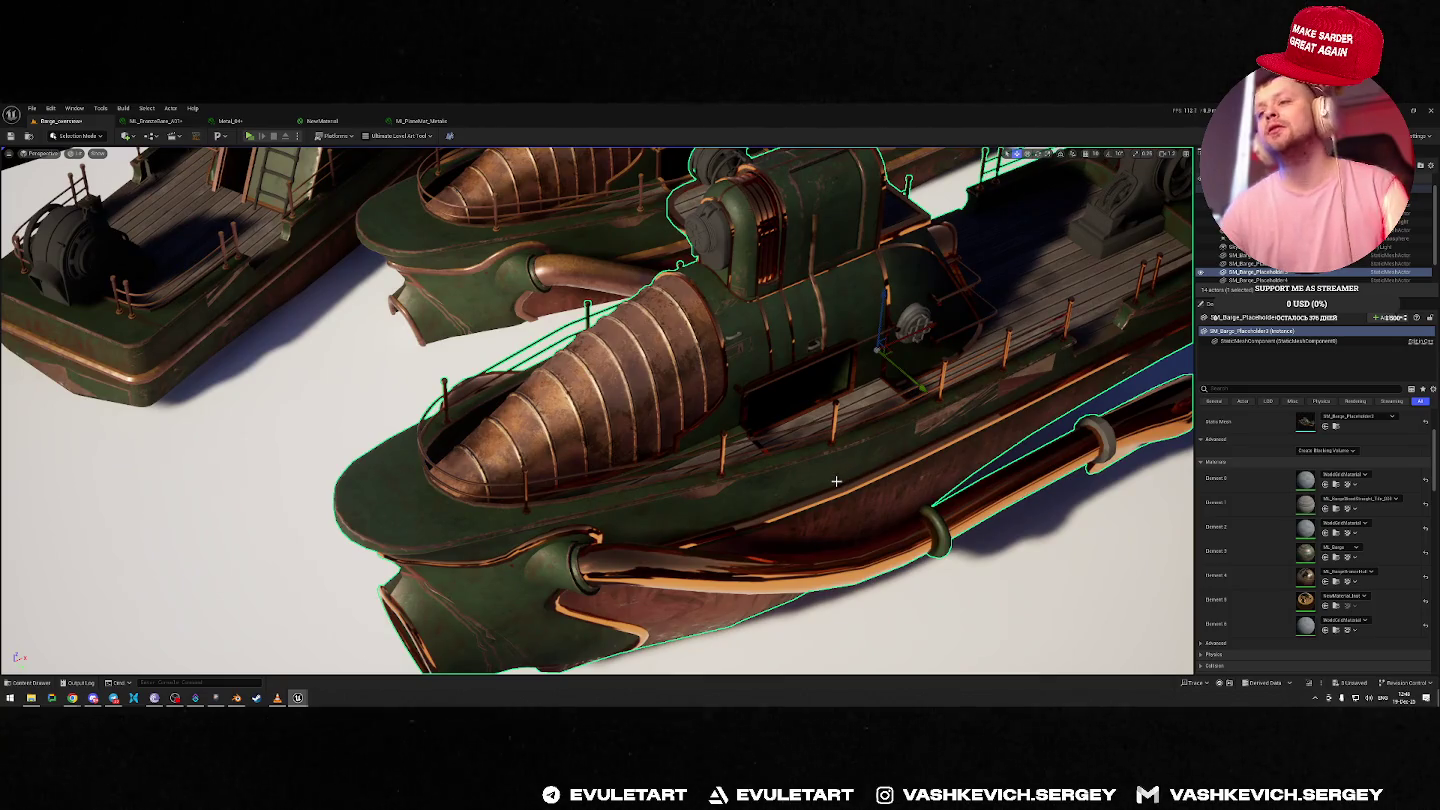
scroll(834, 482, "down", 5)
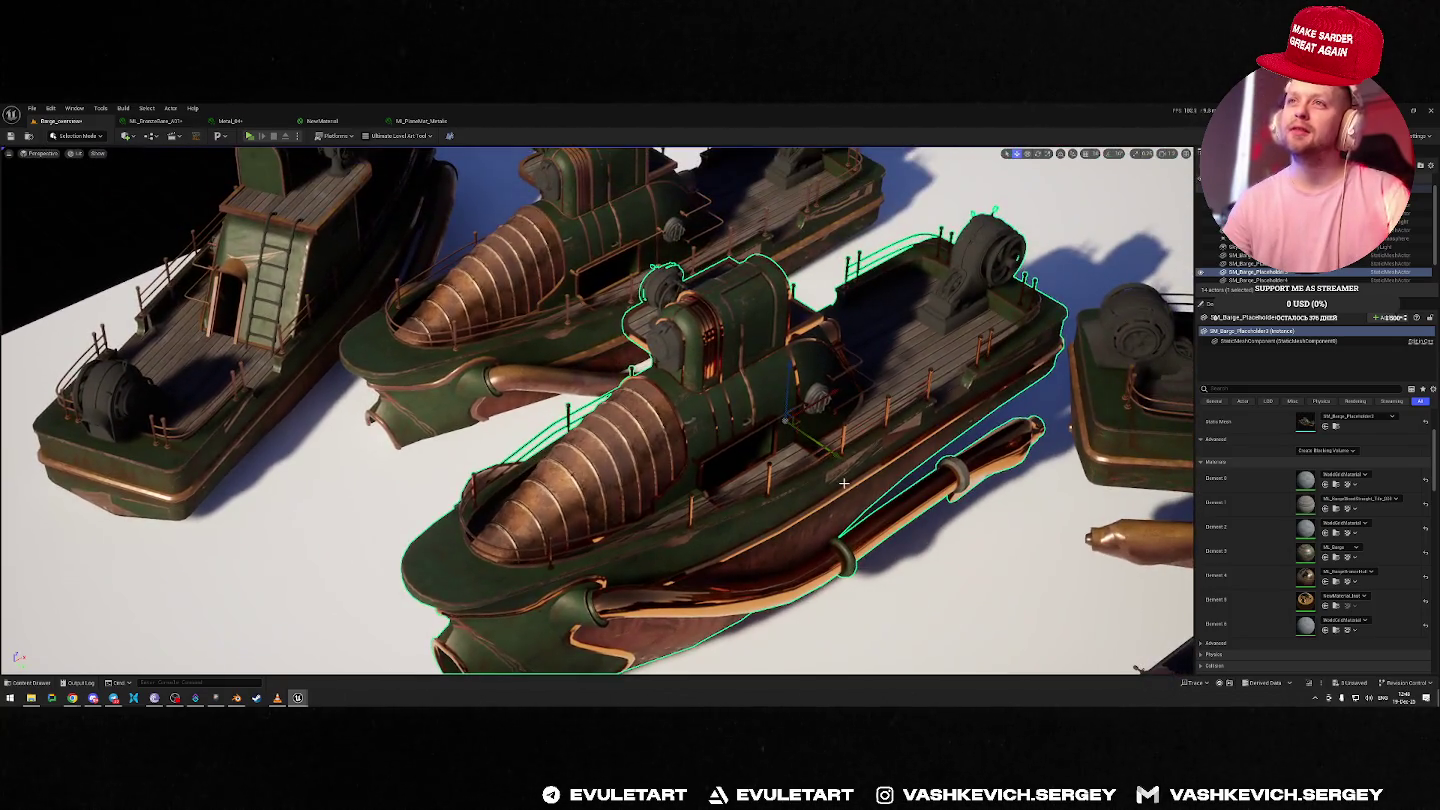
mouse_move(772, 481)
left_mouse_down()
mouse_move(720, 440)
mouse_move(600, 419)
mouse_move(633, 326)
mouse_move(632, 375)
mouse_move(496, 435)
left_mouse_up()
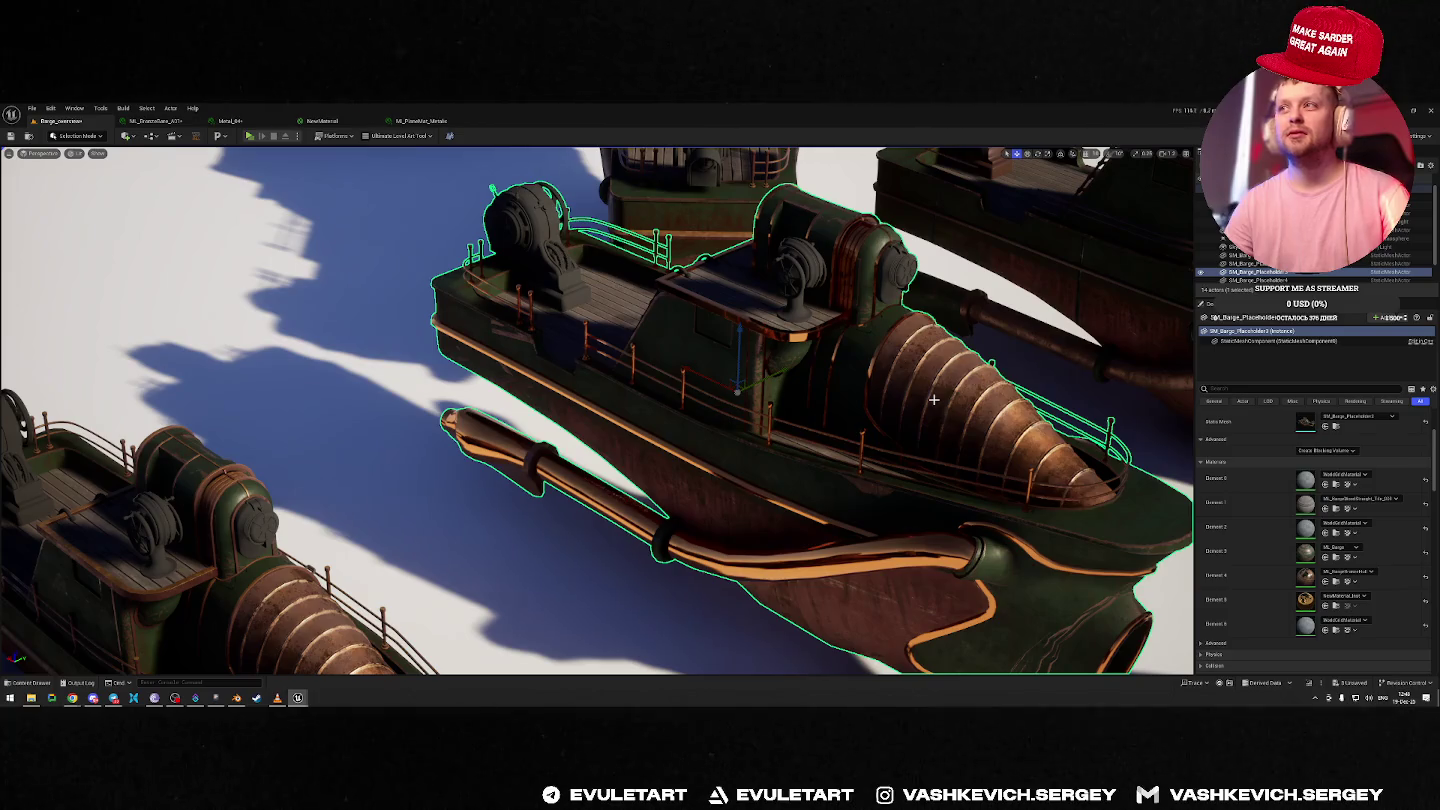
left_click_drag(745, 391, 590, 474)
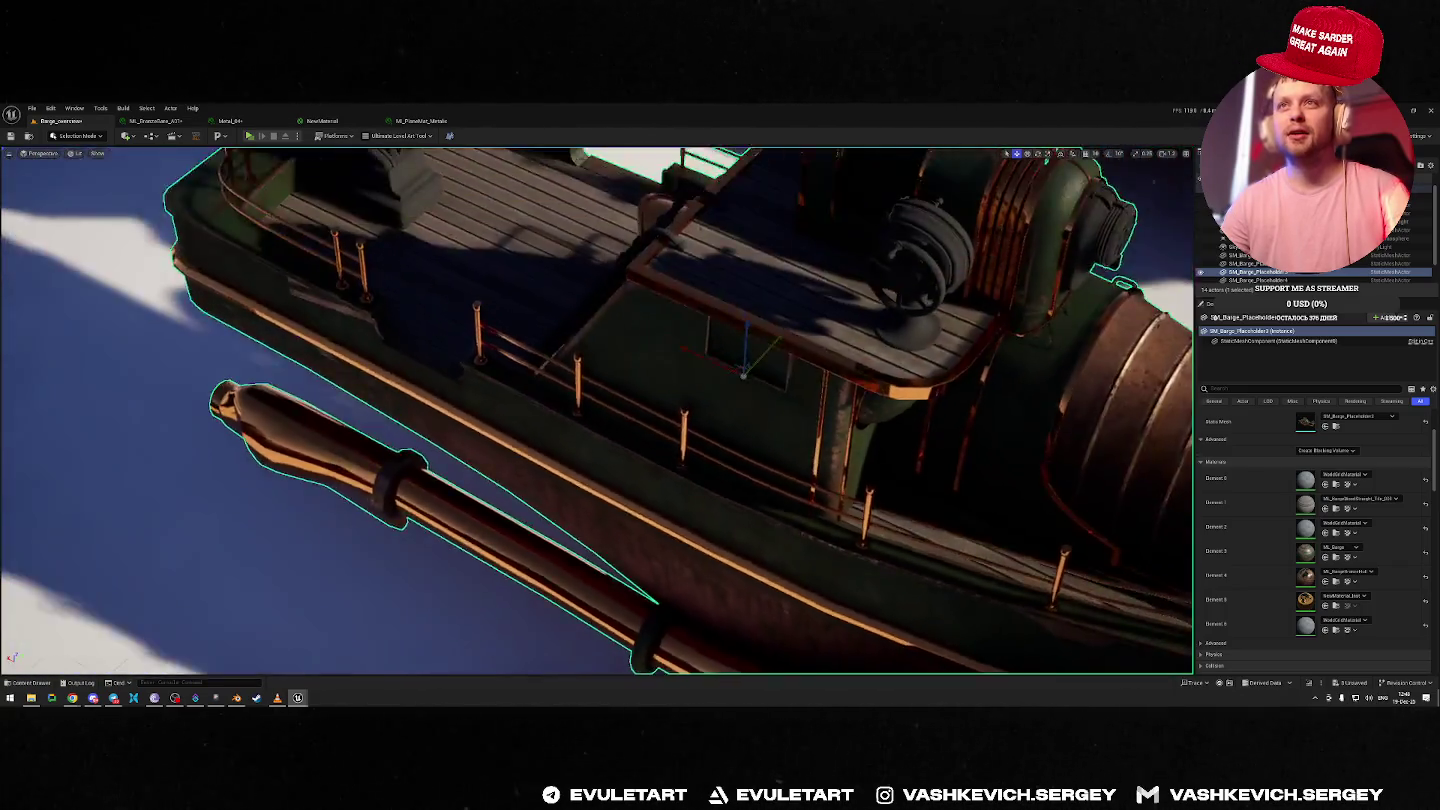
mouse_move(598, 410)
left_mouse_down()
mouse_move(470, 450)
mouse_move(650, 381)
mouse_move(792, 286)
left_mouse_up()
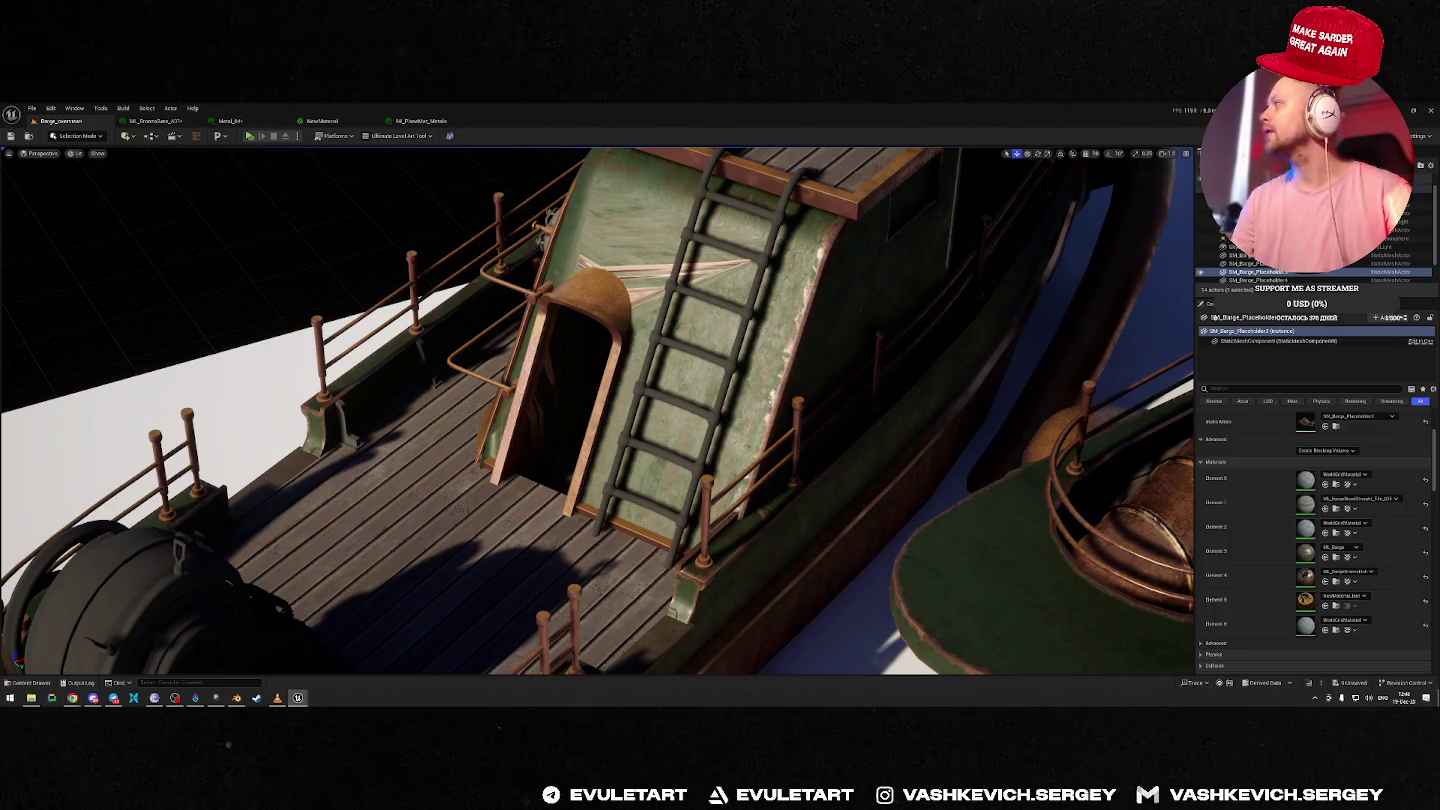
left_click(1336, 608)
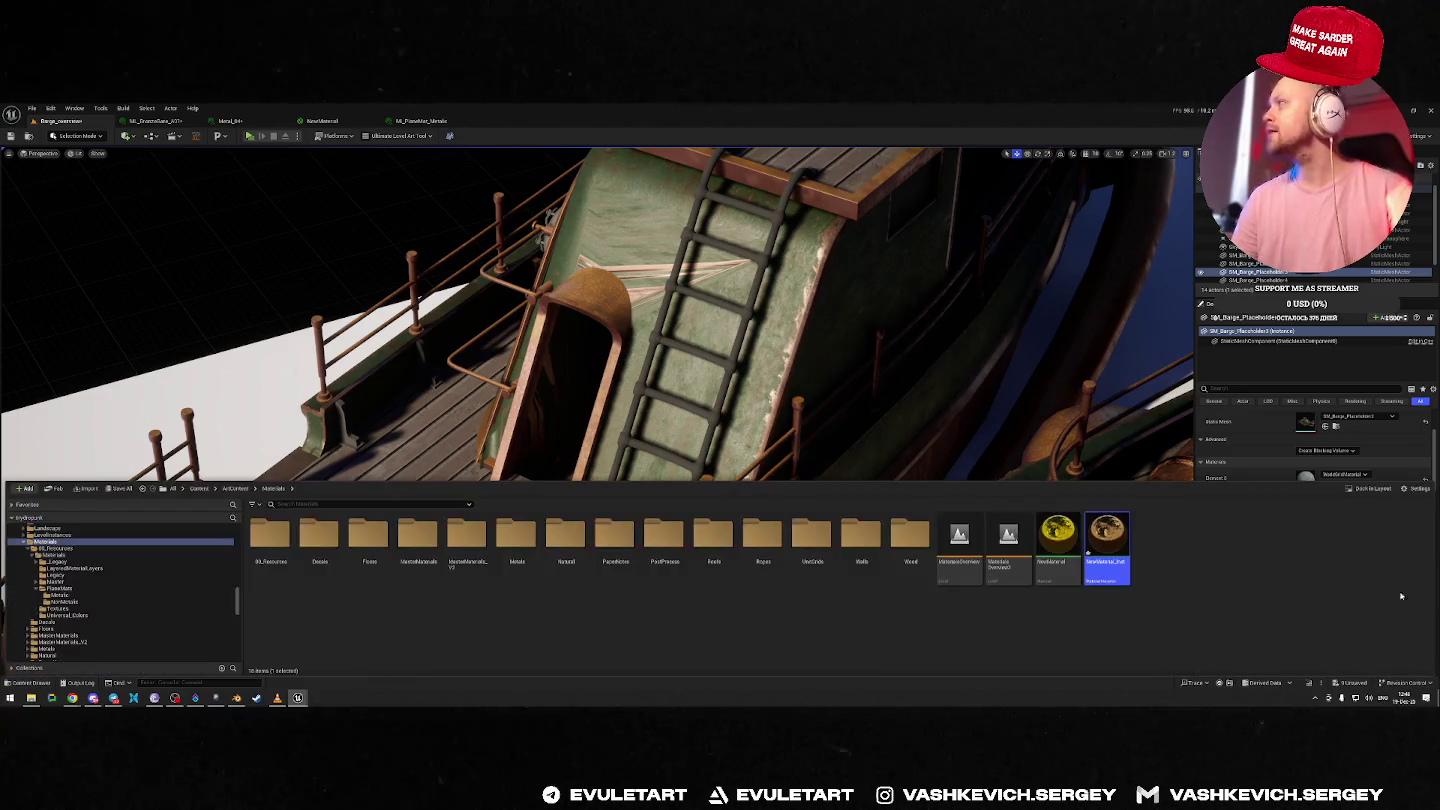
Drop NewMaterial_Inst onto the barge's material slot in Details, deselect it, and hide the drawer.
mouse_move(1108, 540)
left_mouse_down()
mouse_move(1140, 370)
mouse_move(1333, 476)
left_mouse_up()
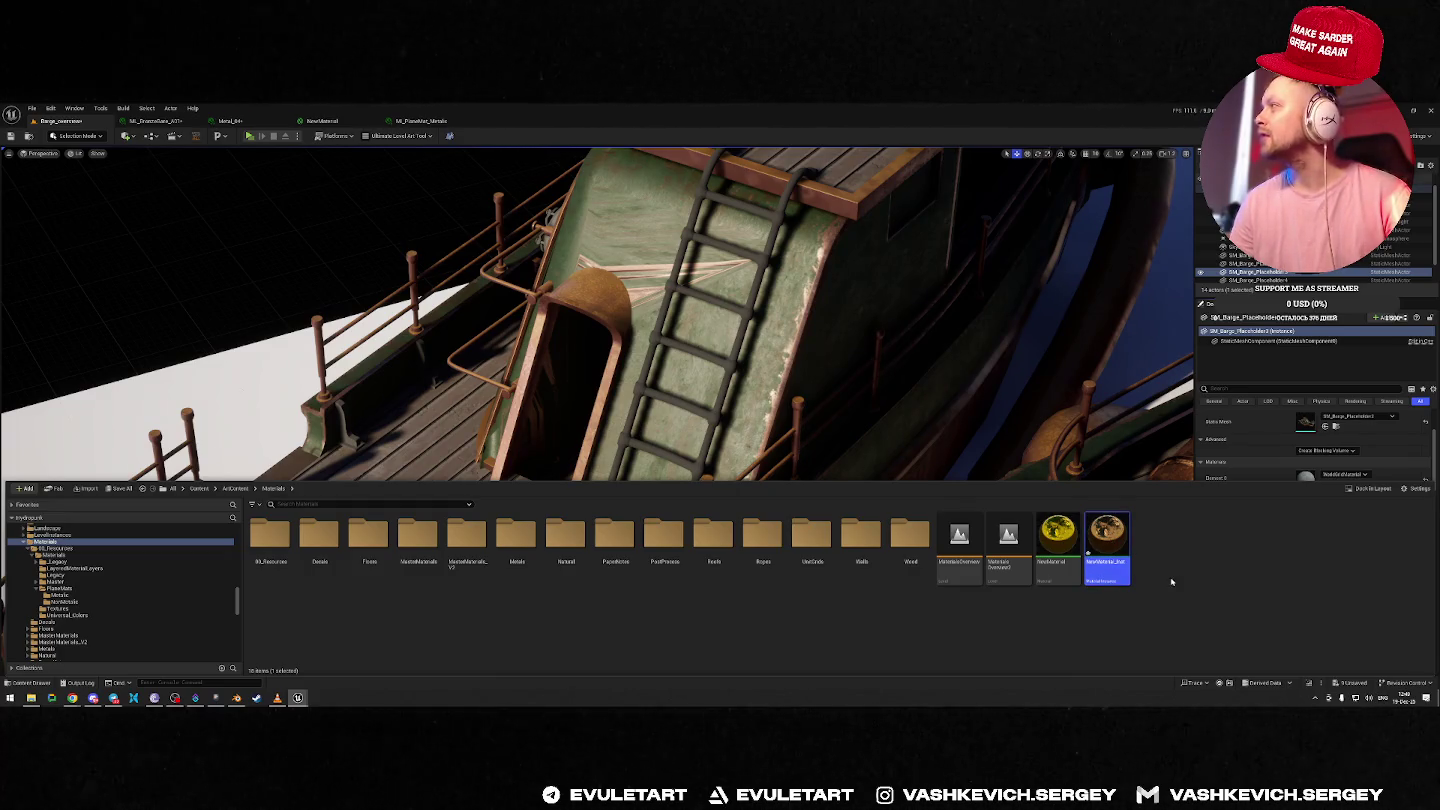
left_click(1059, 562)
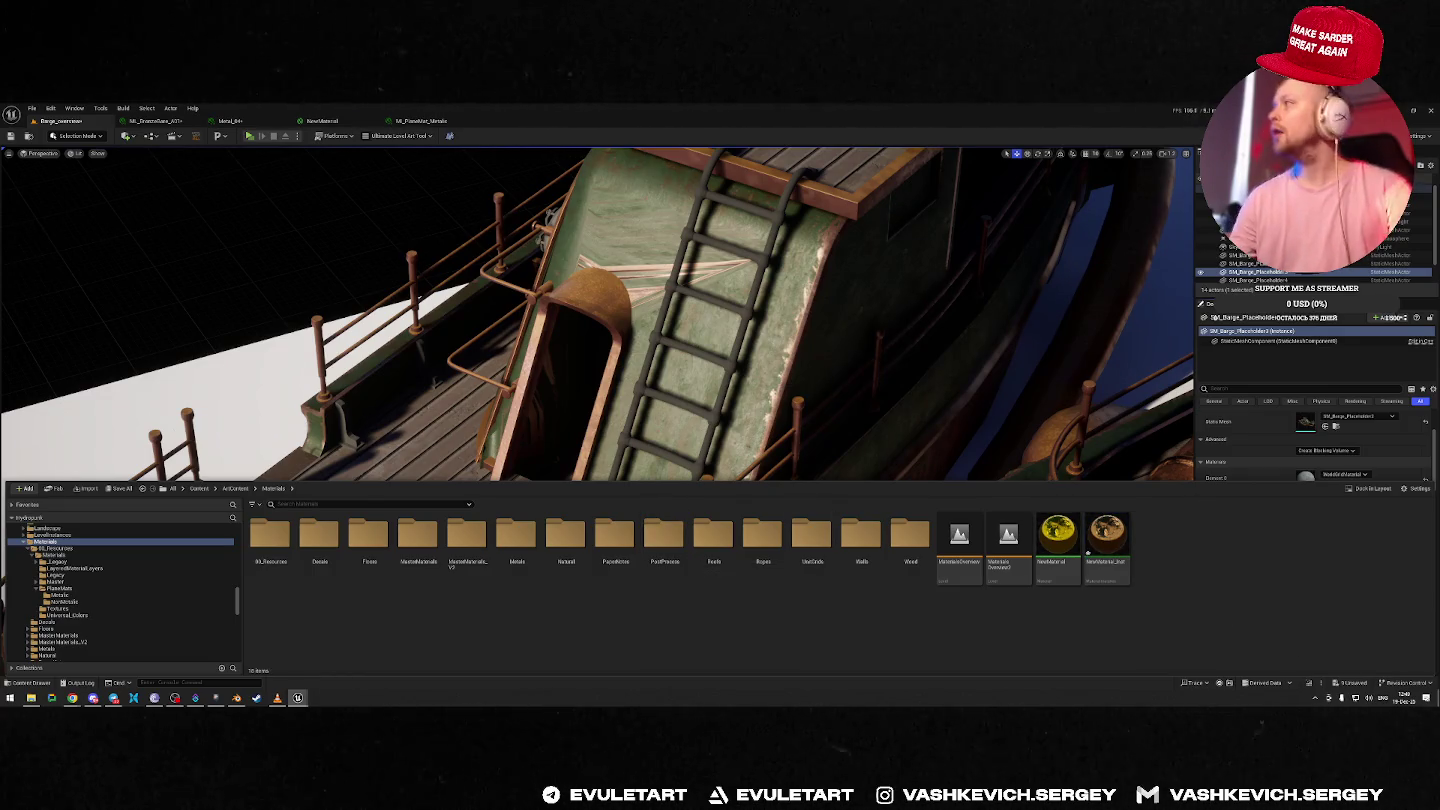
key("ctrl+space")
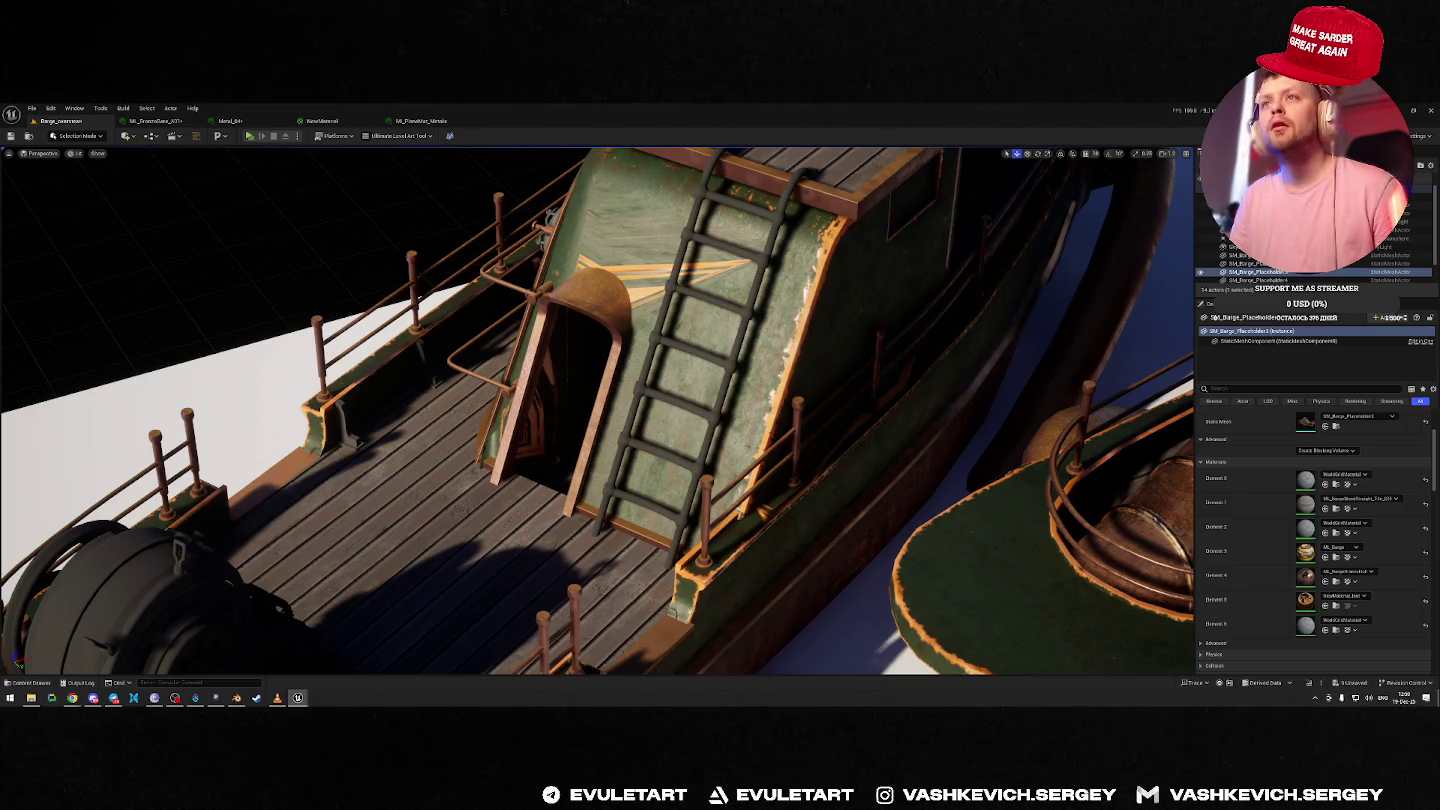
Scroll the viewport to review the barge's NewMaterial_Inst trims.
scroll(599, 409, "down", 10)
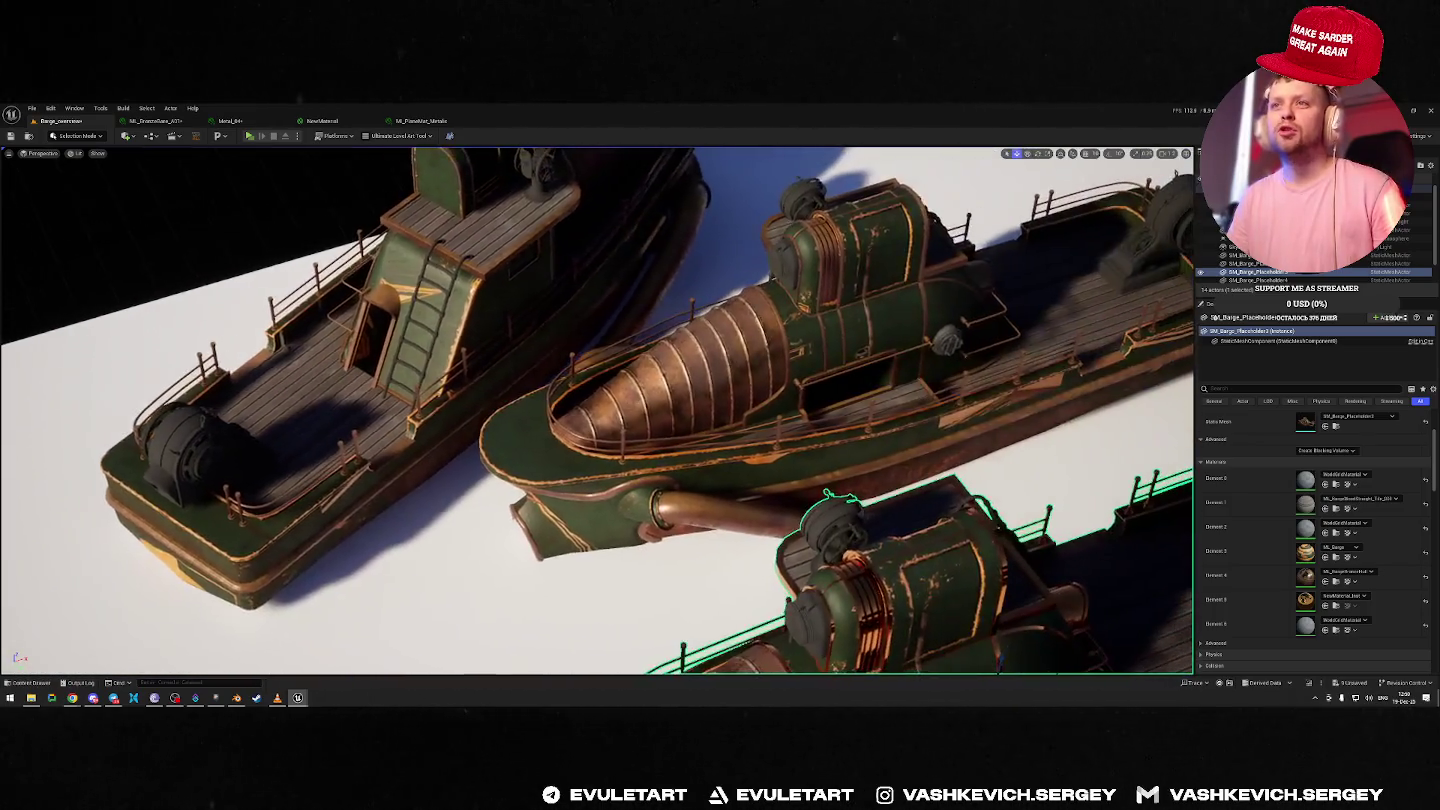
Zoom in on the middle barge's bow to review its trims.
left_click_drag(599, 410, 699, 401)
scroll(599, 409, "up", 8)
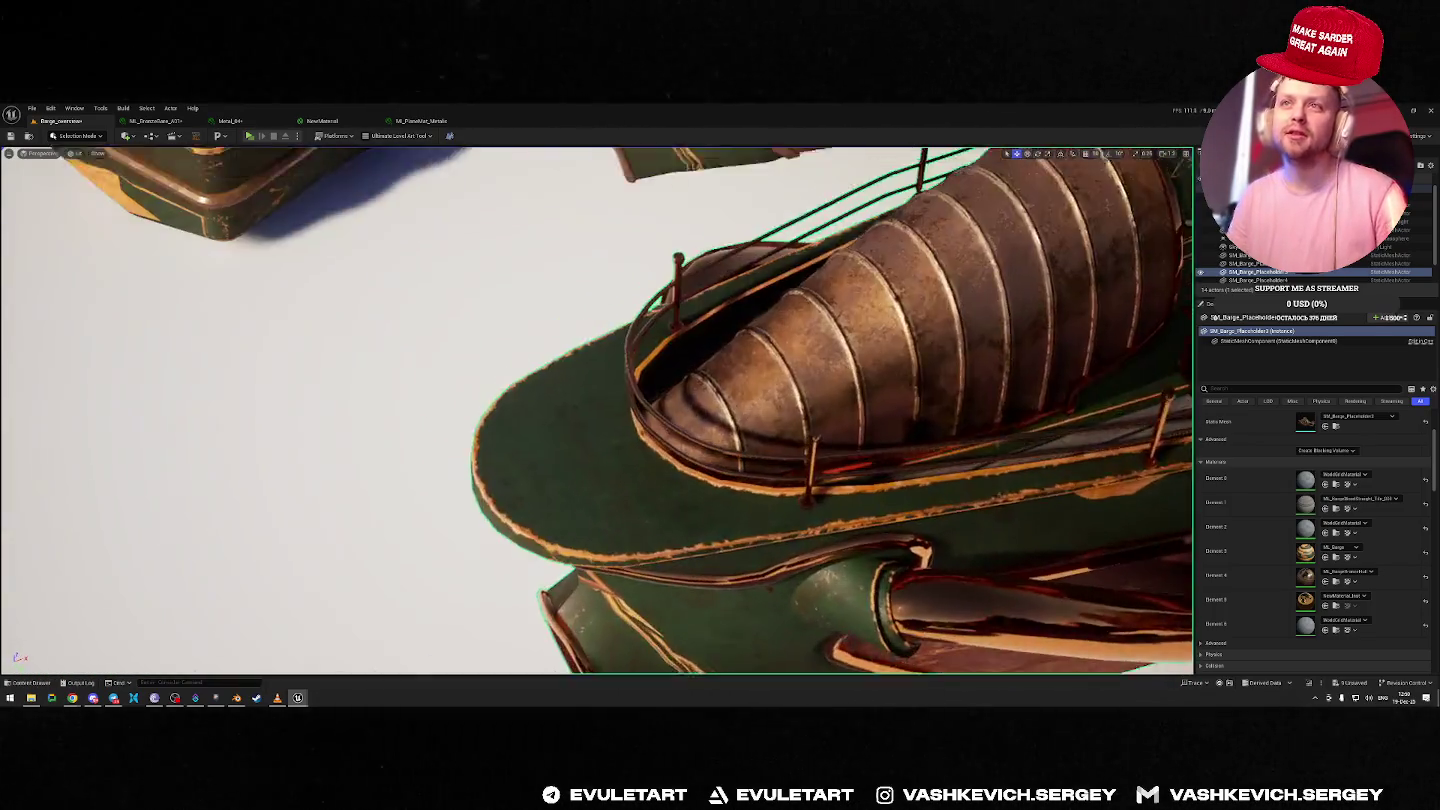
scroll(599, 410, "up", 8)
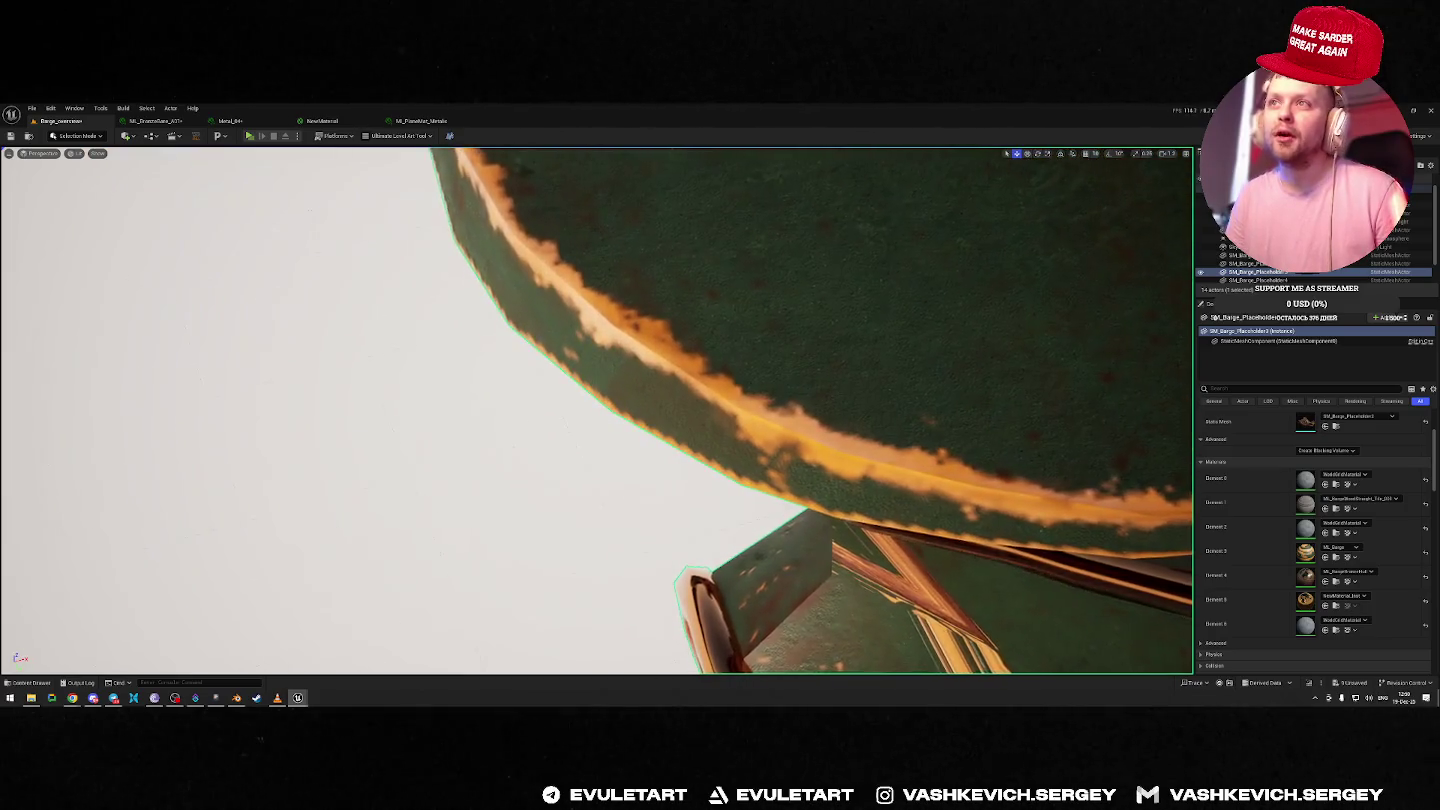
scroll(599, 409, "down", 10)
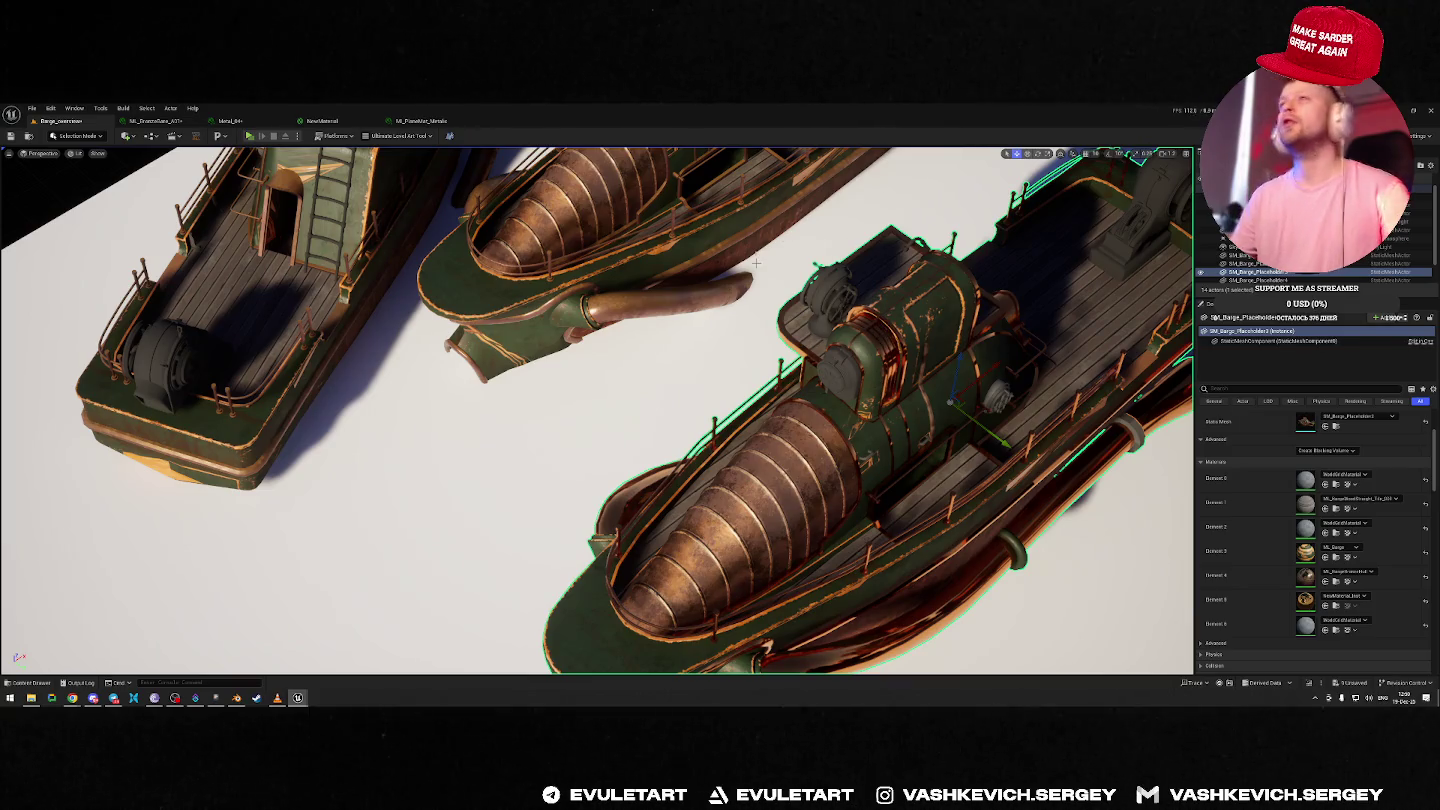
Close Unreal Engine saving all changed assets, then save the barge blend file in Blender.
left_click(1431, 112)
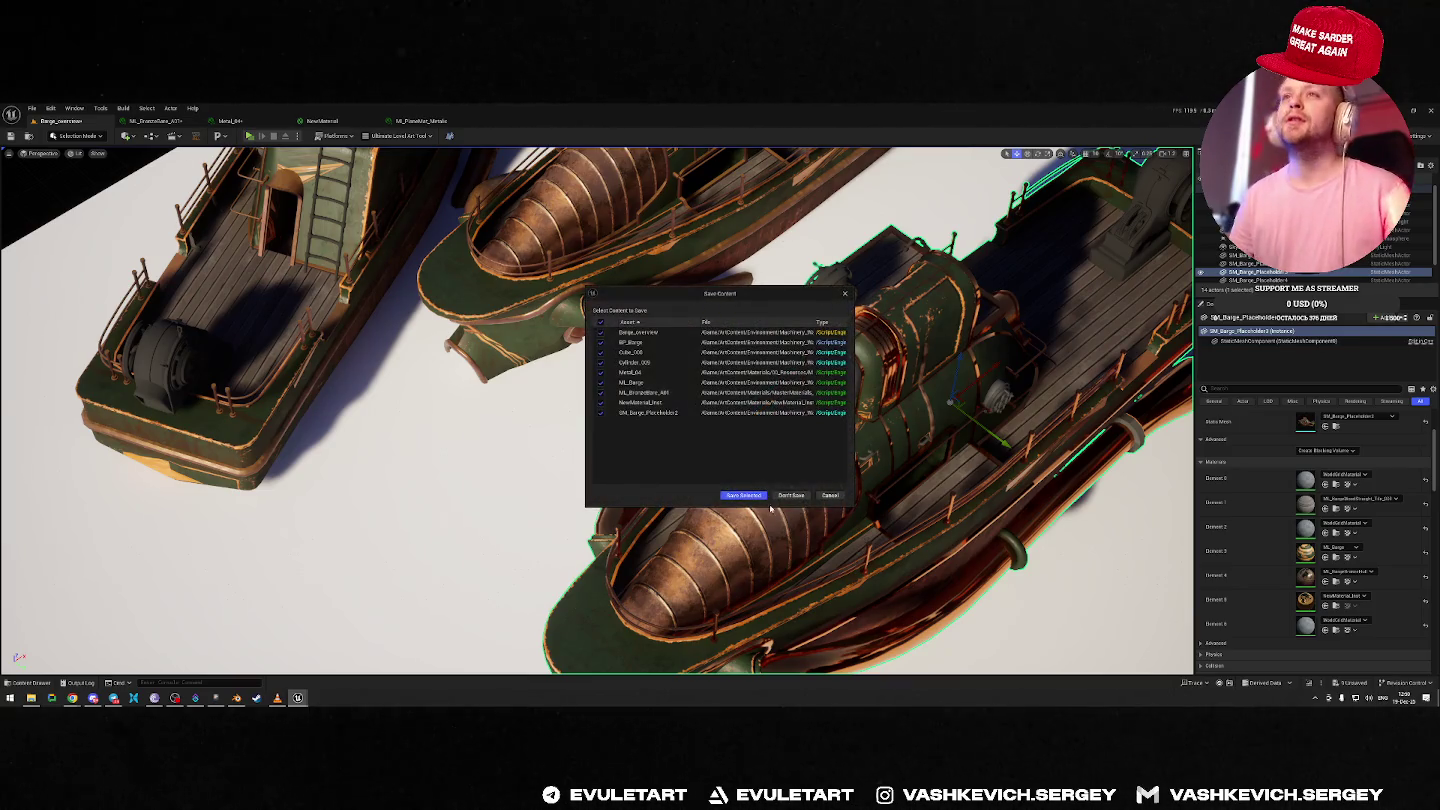
left_click(745, 495)
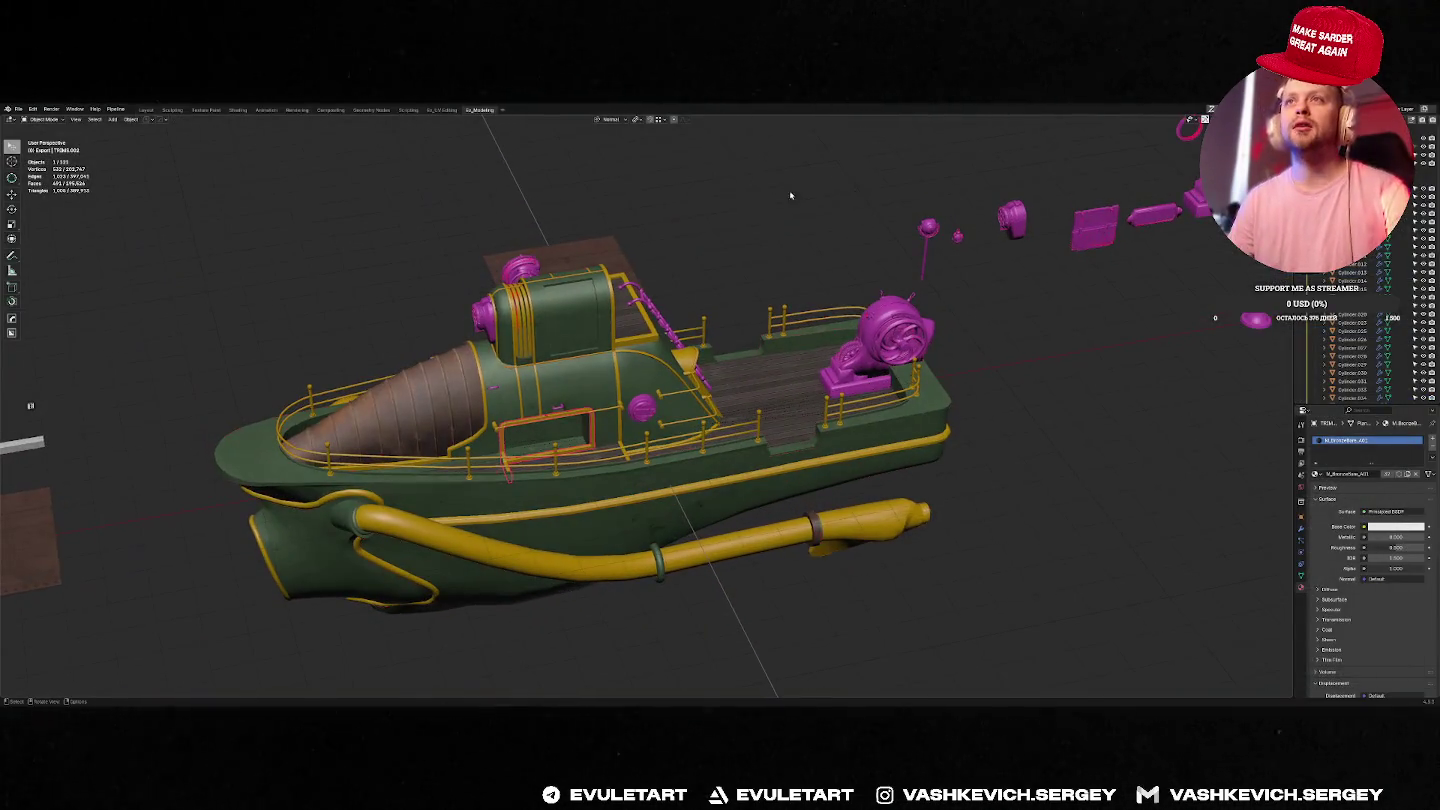
key("ctrl+s")
left_click(842, 196)
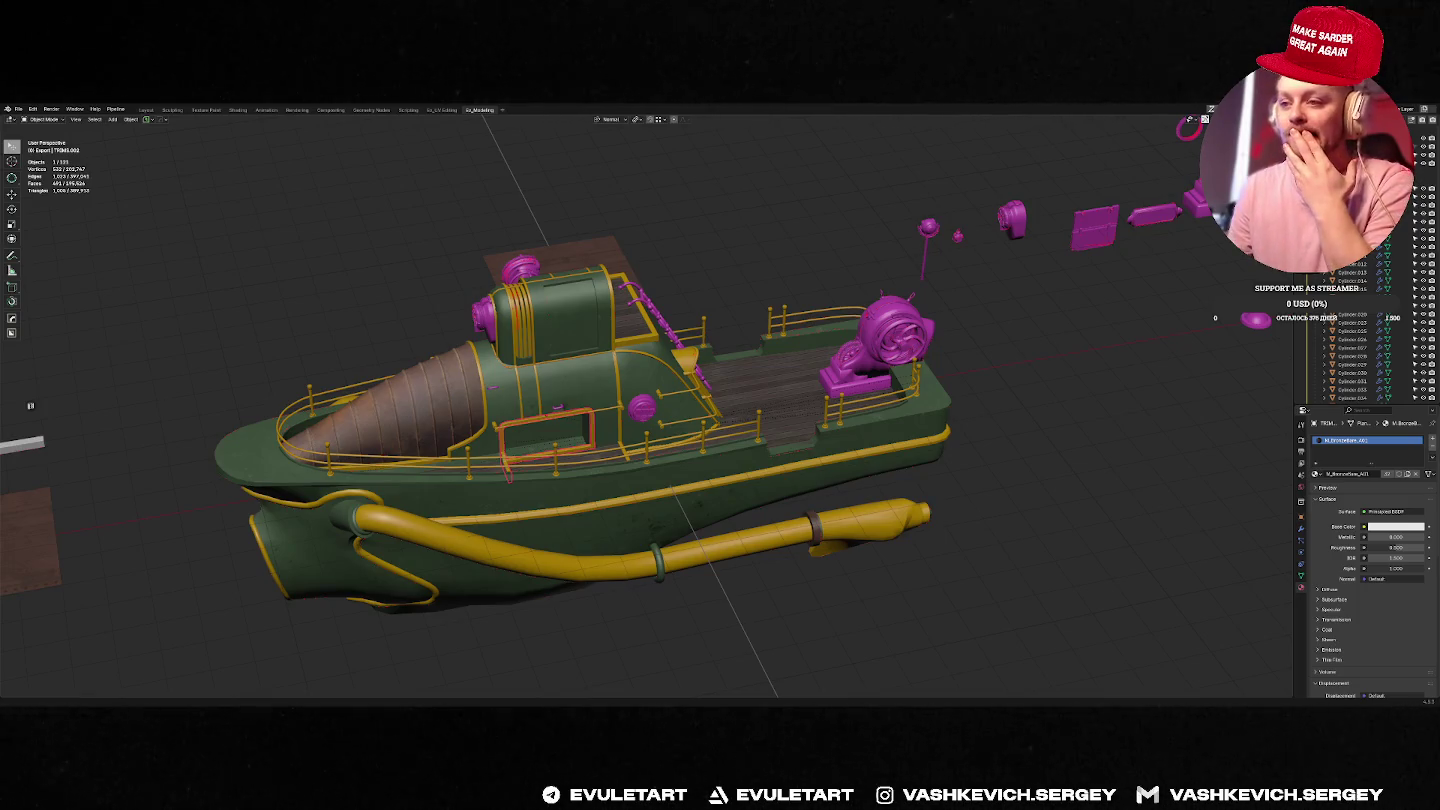
Save the barge .blend file again, then minimize Blender to the desktop and open system search.
key("ctrl+s")
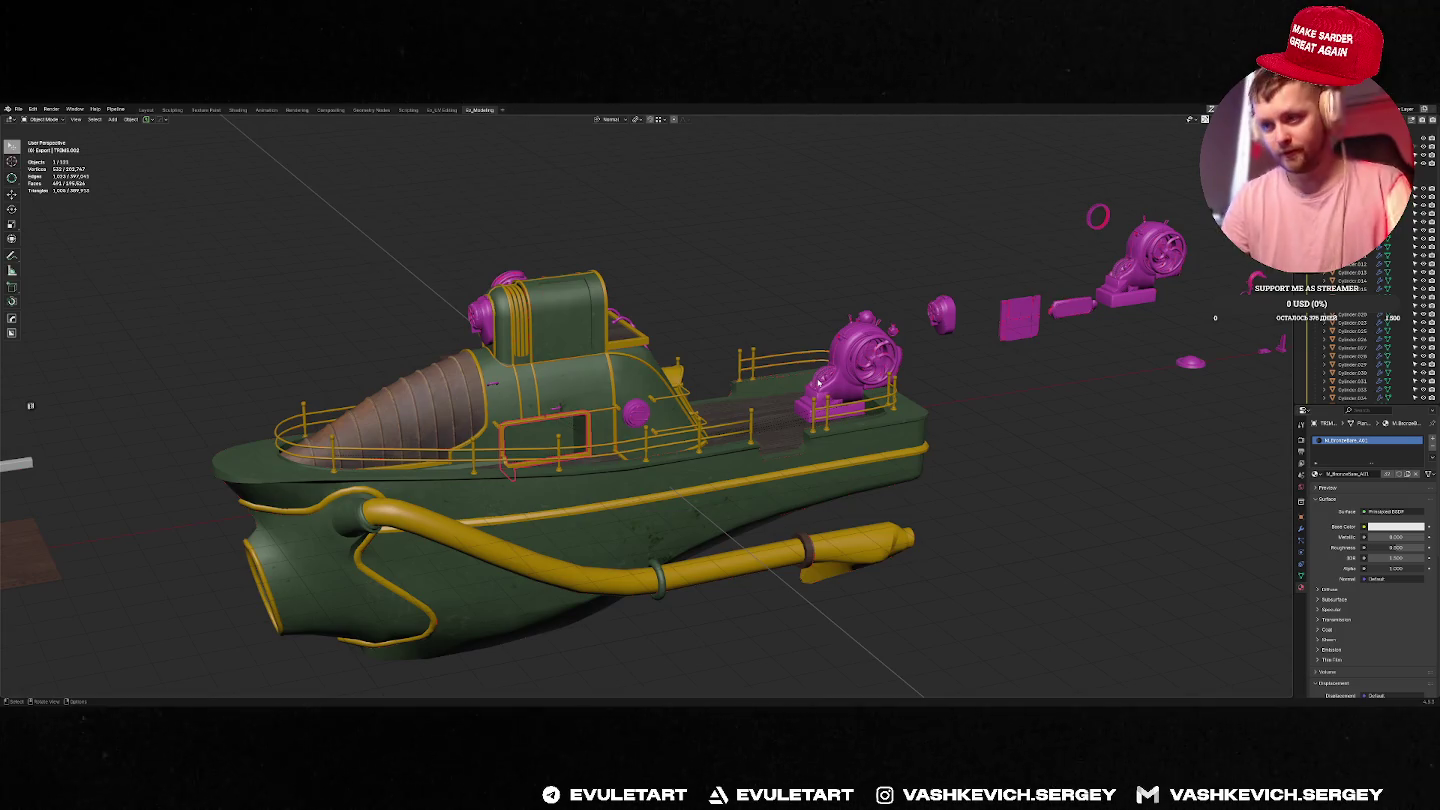
key("F3")
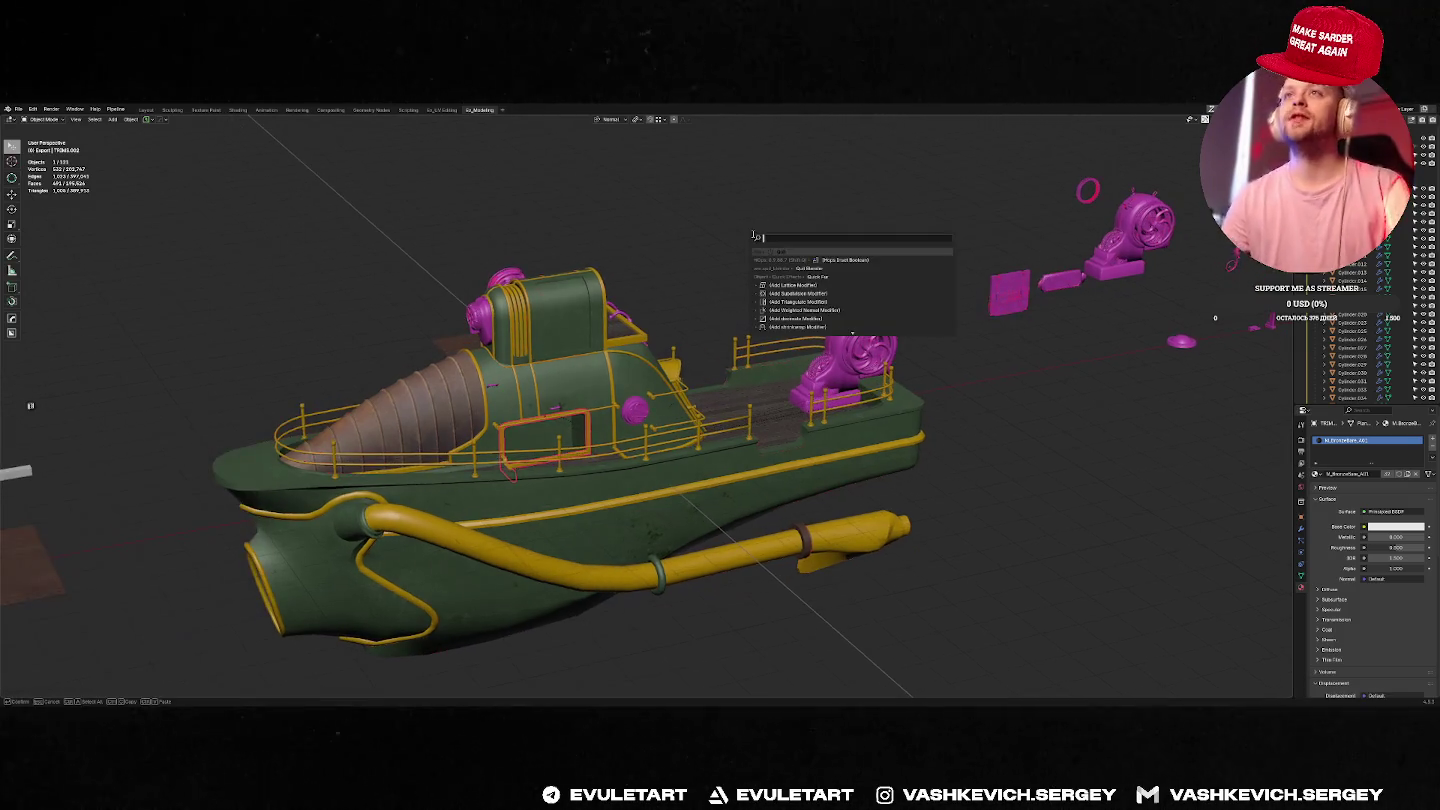
type("qu")
key("super+d")
key("super")
Search for and launch Steam, then briefly open and close the Start menu.
type("steam")
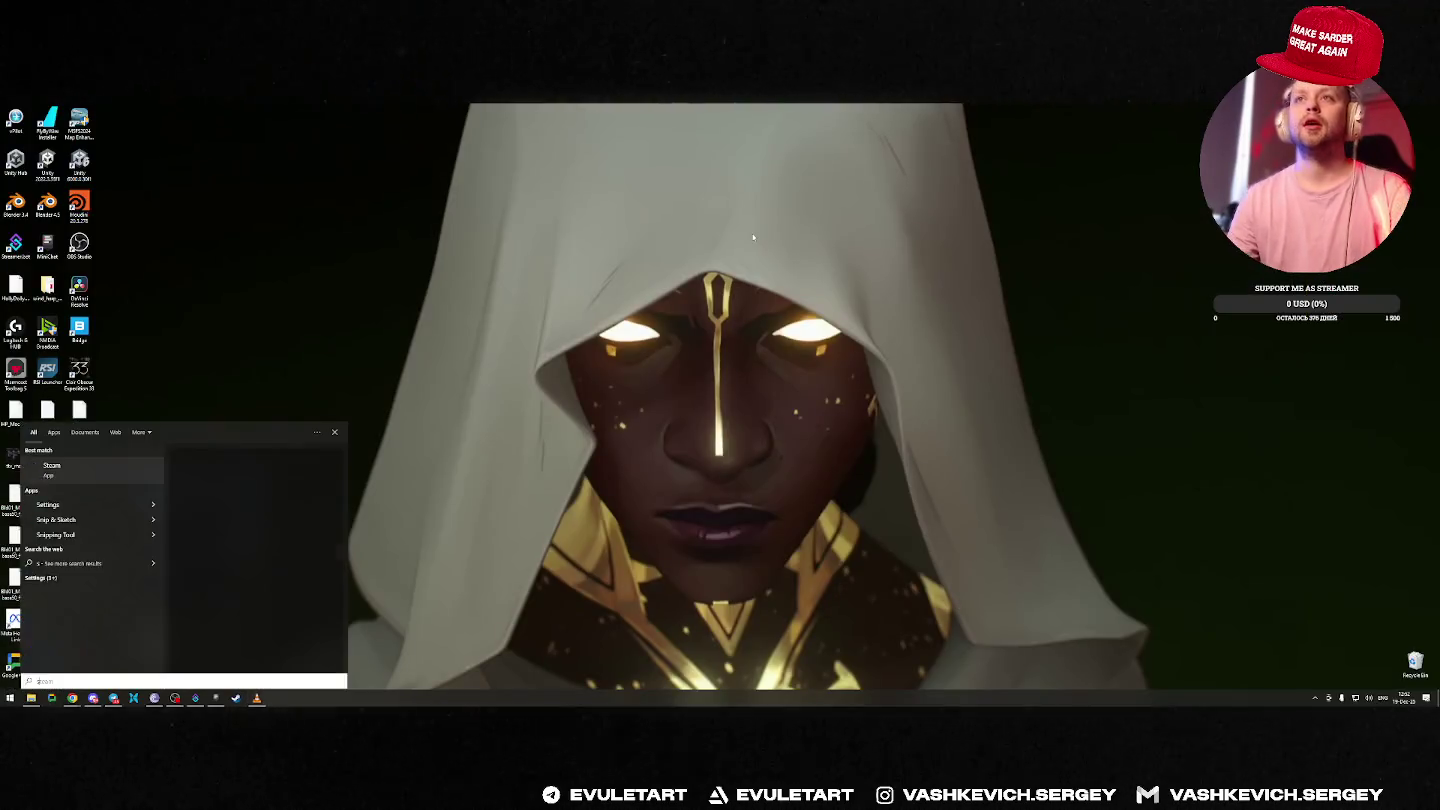
left_click(73, 478)
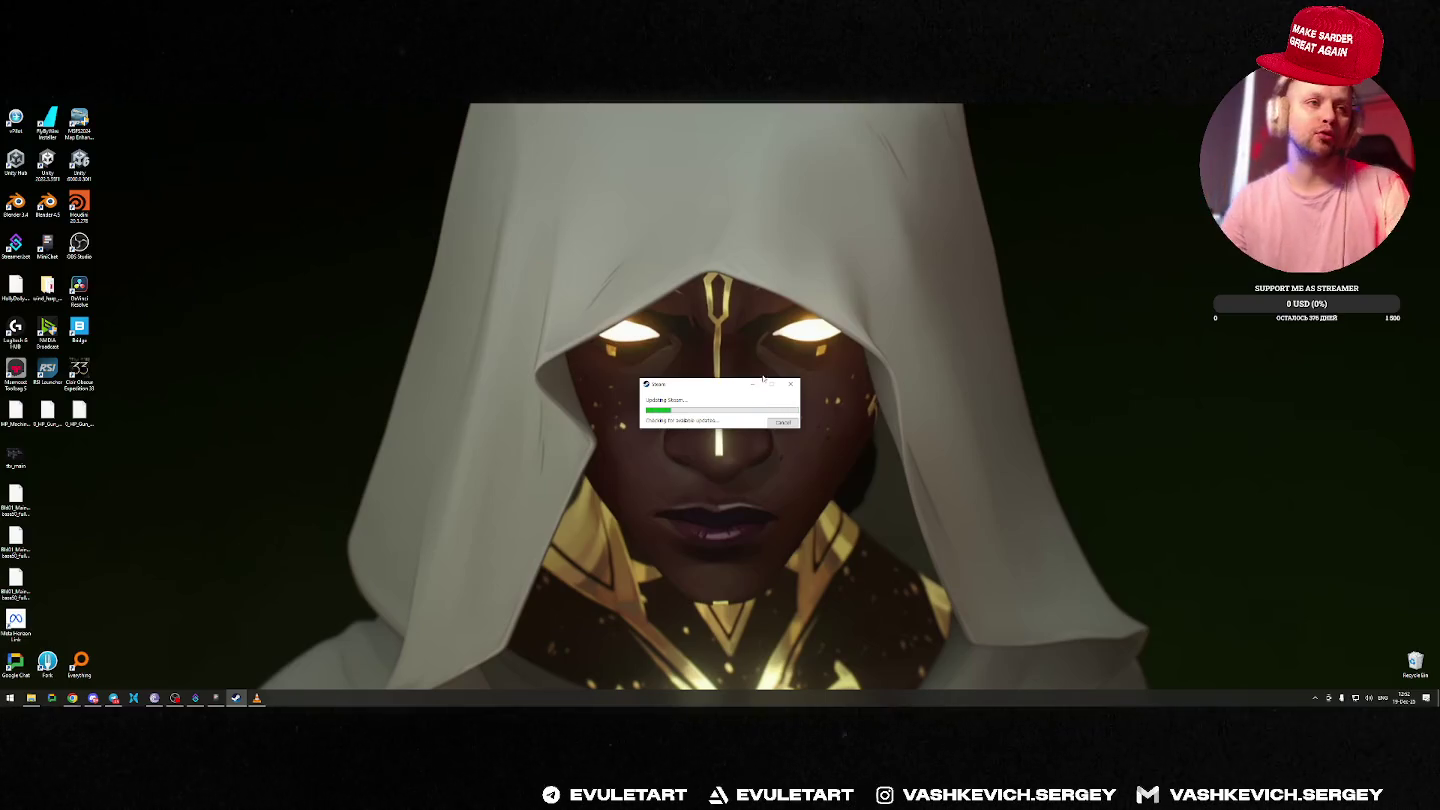
key("super")
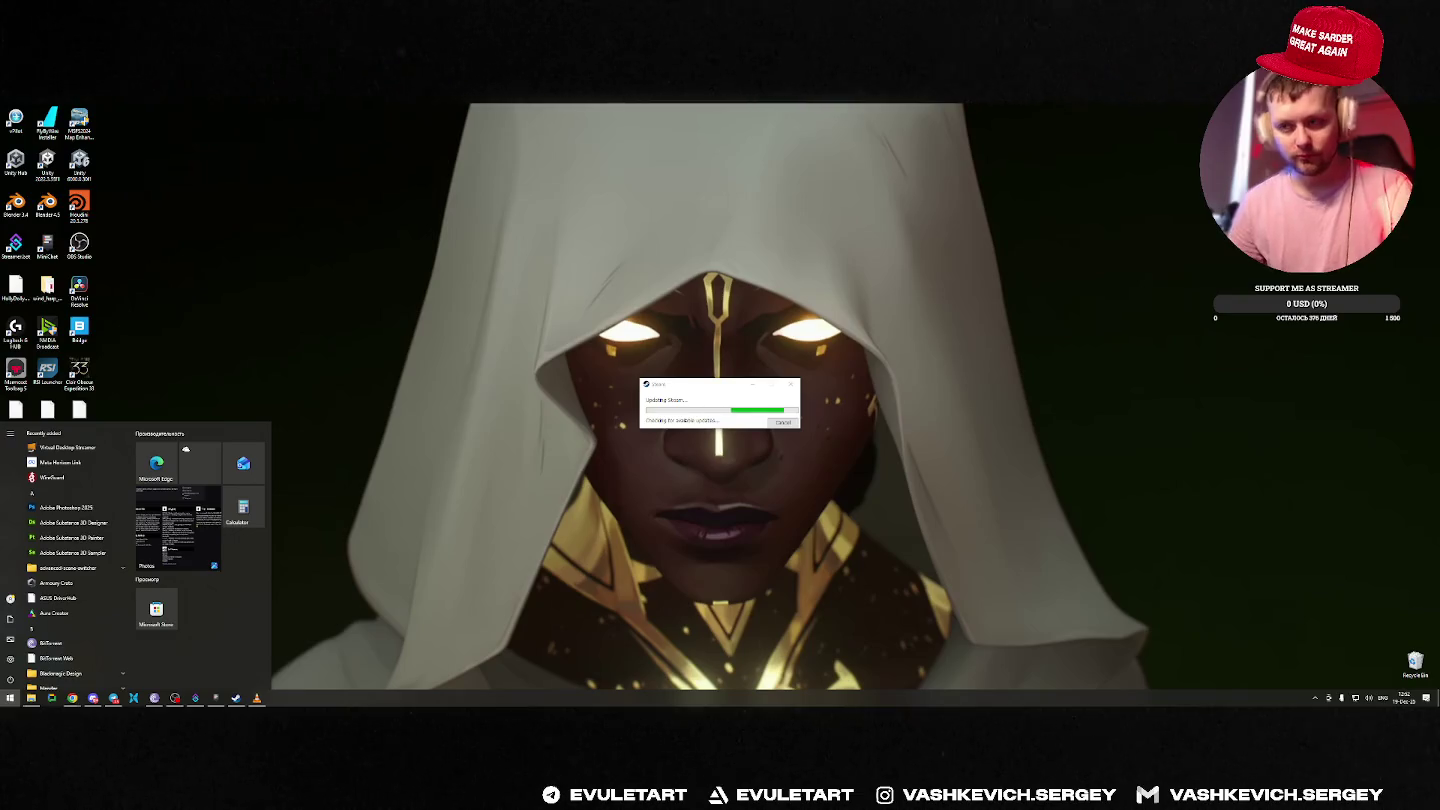
key("Escape")
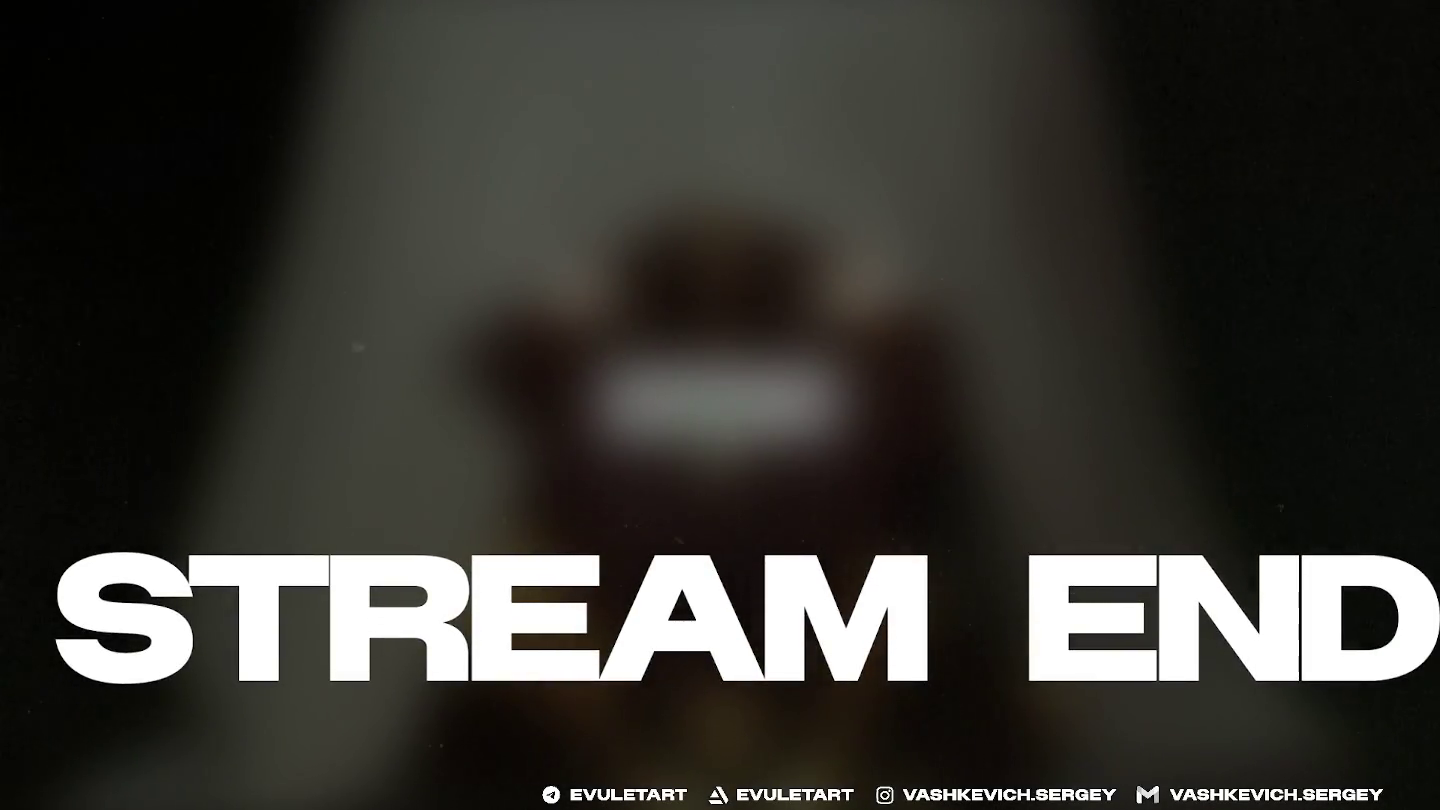